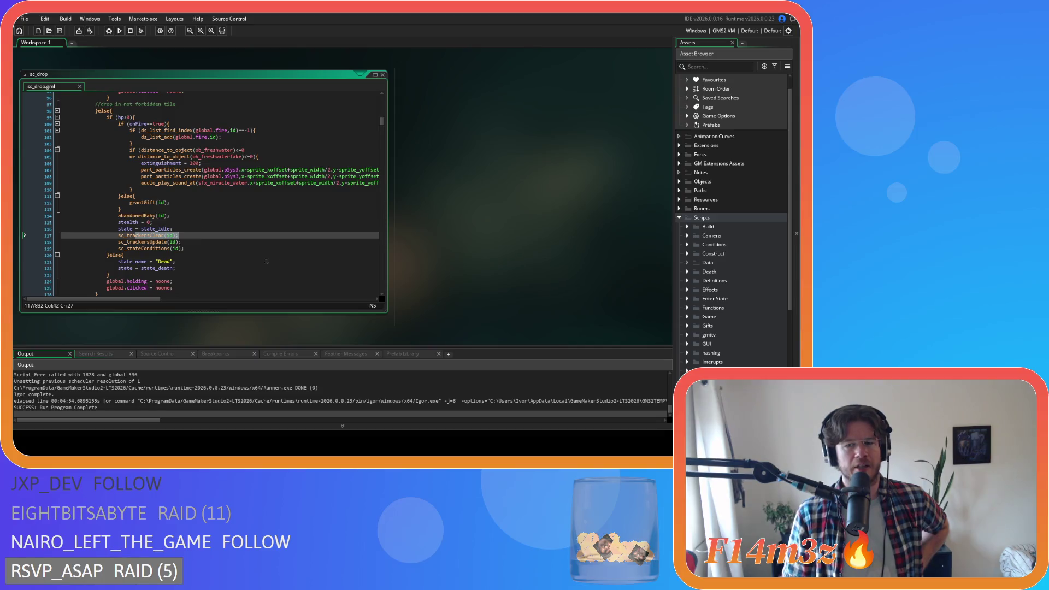
Place the caret after the sc_stateConditions call in sc_drop and browse the Objects > Animal folder
click(251, 253)
click(290, 249)
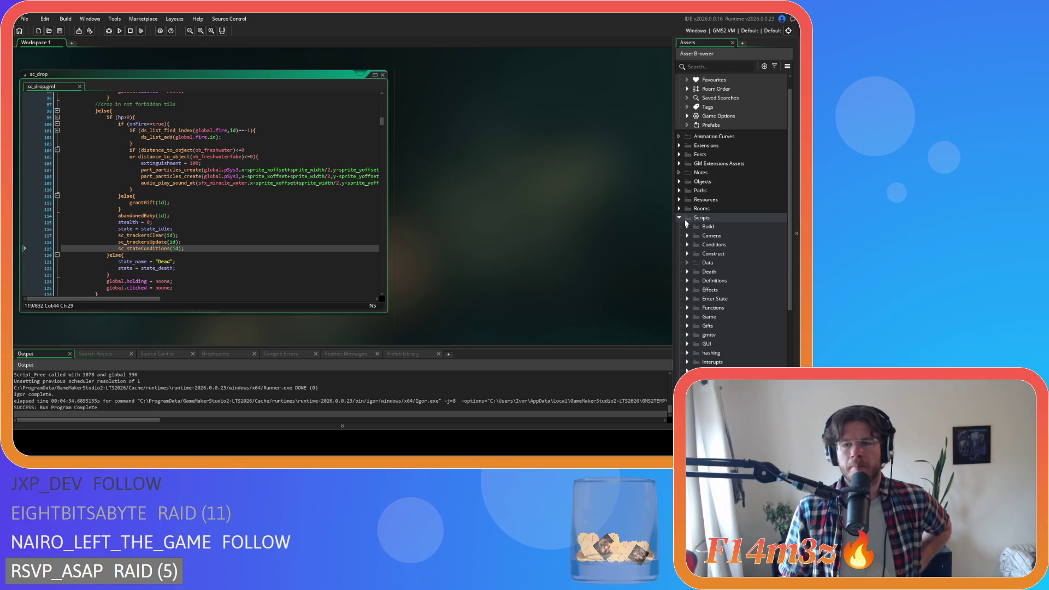
click(680, 218)
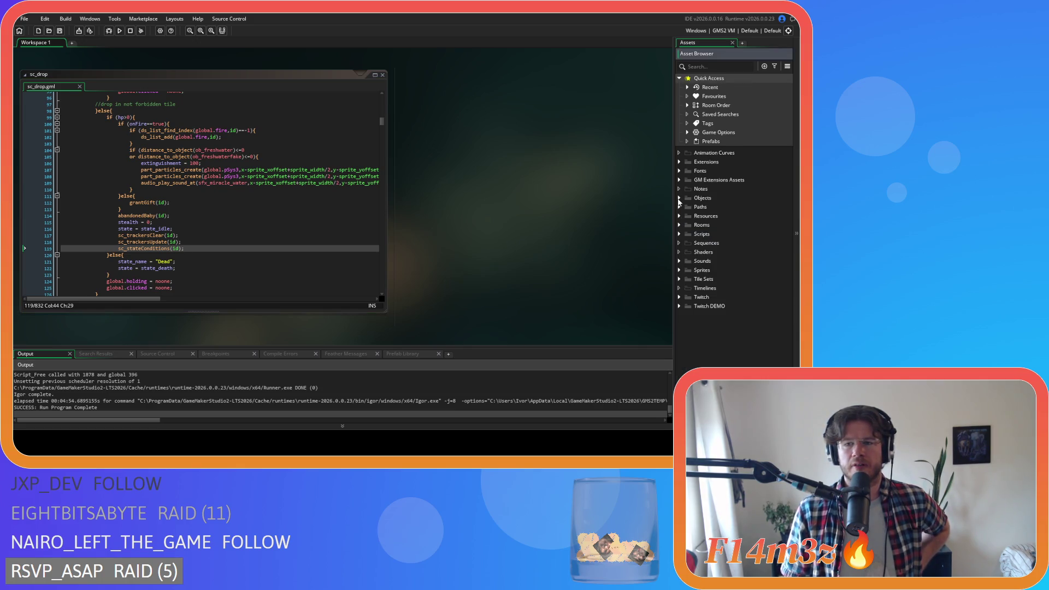
click(679, 198)
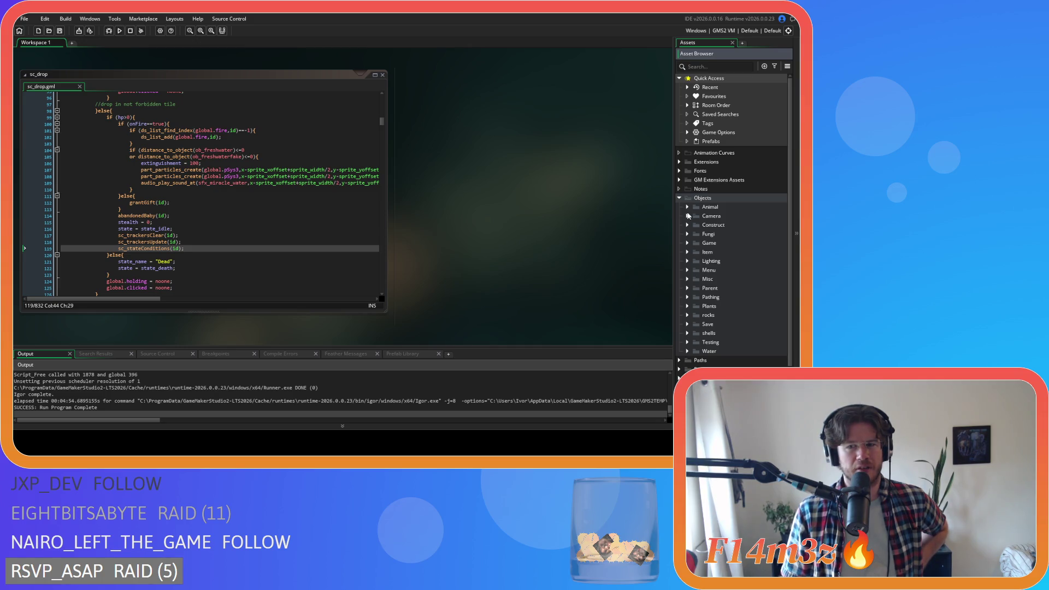
click(688, 244)
click(687, 243)
click(687, 244)
click(688, 243)
click(687, 207)
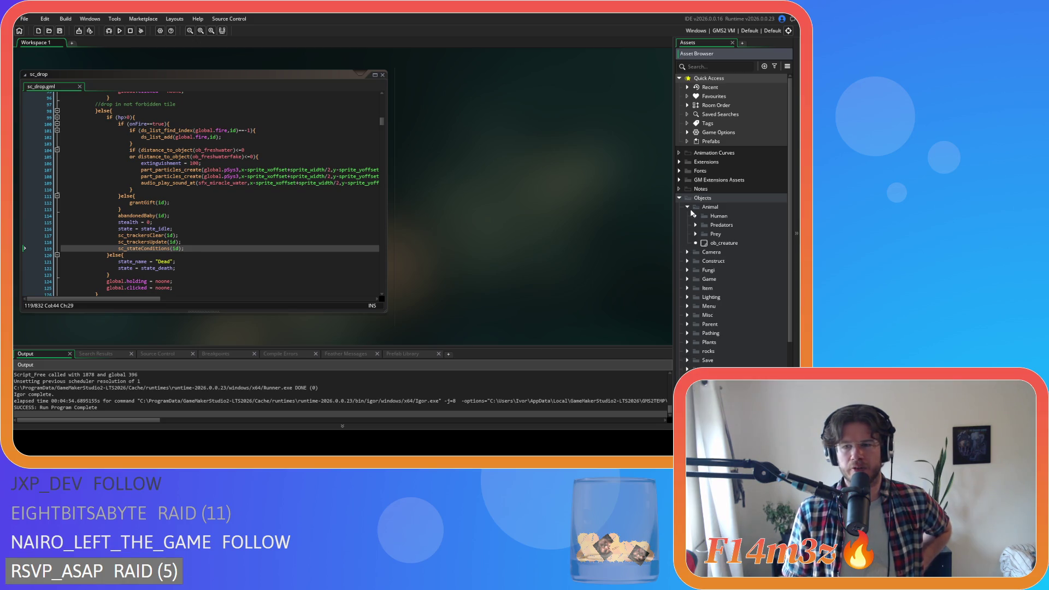
Expand Scripts > Conditions to list the animal scripts and open sc_stateConditions
click(679, 198)
click(680, 234)
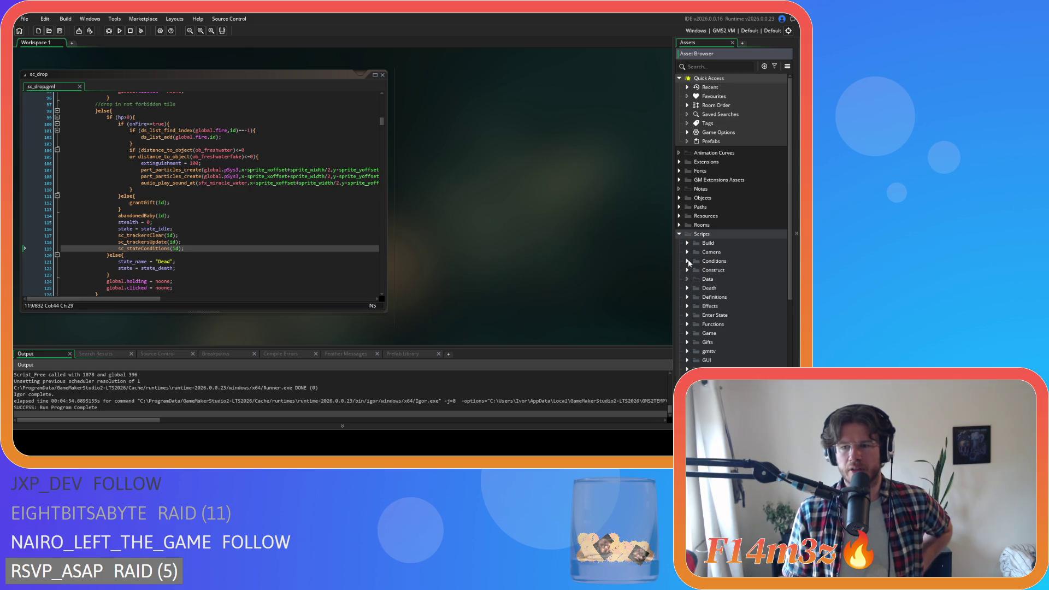
scroll(688, 263, down, 4)
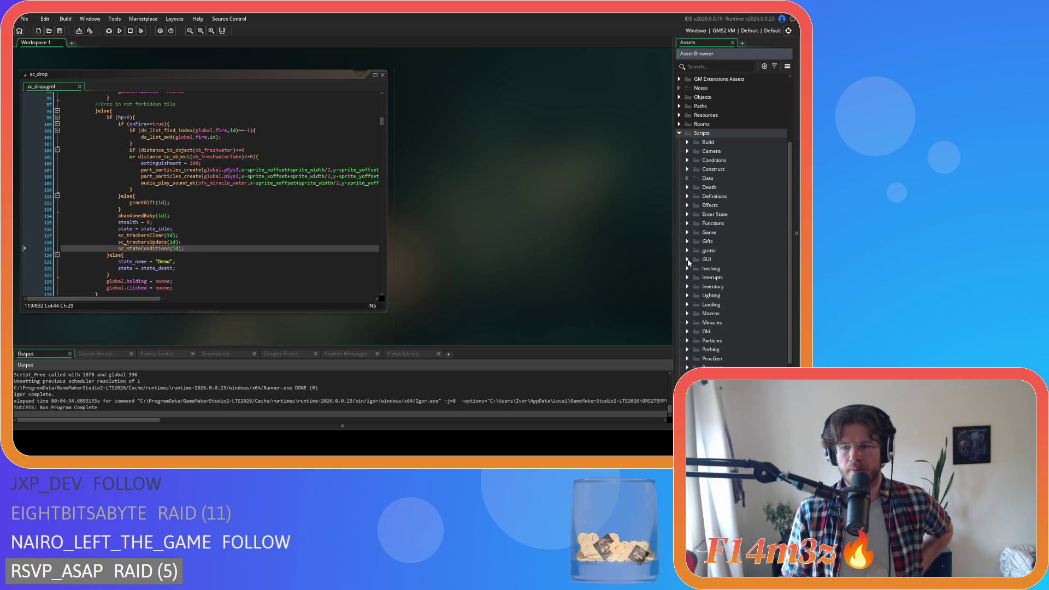
click(687, 160)
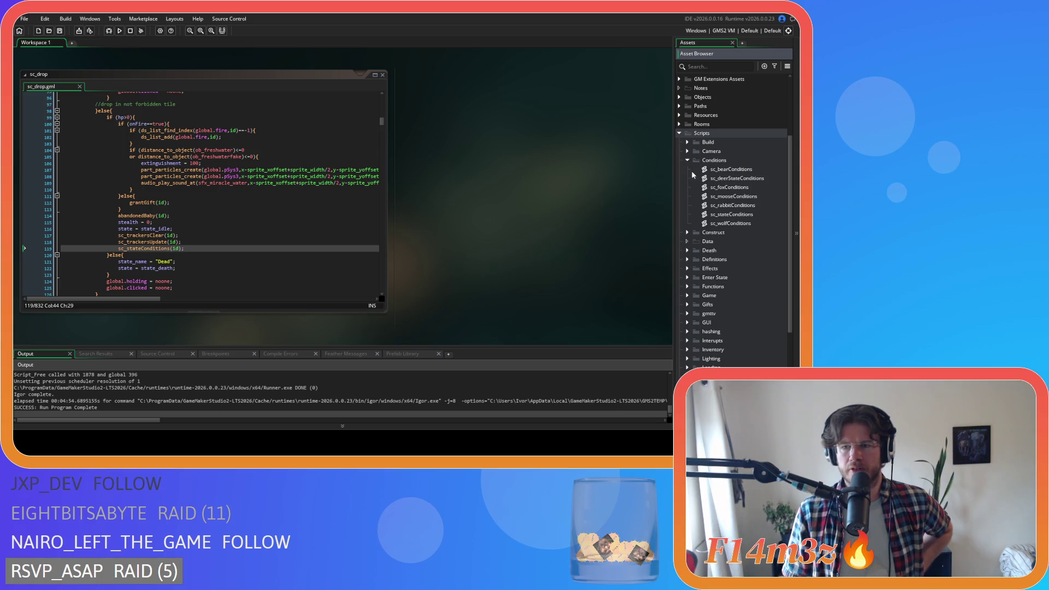
double_click(725, 214)
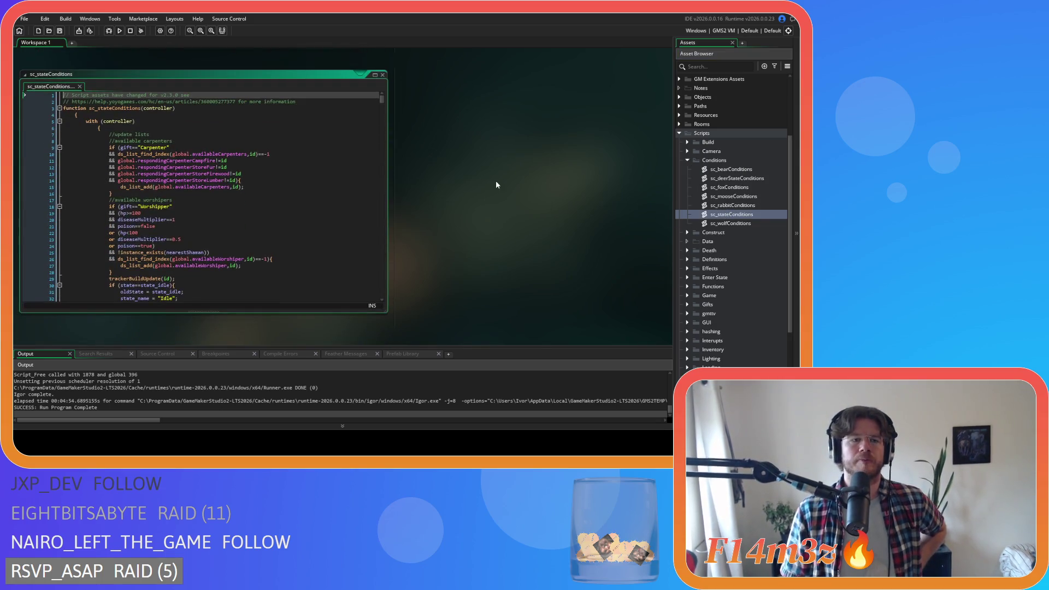
Copy the 'oldState = state_idle' line from sc_stateConditions, then close that script
scroll(164, 158, down, 8)
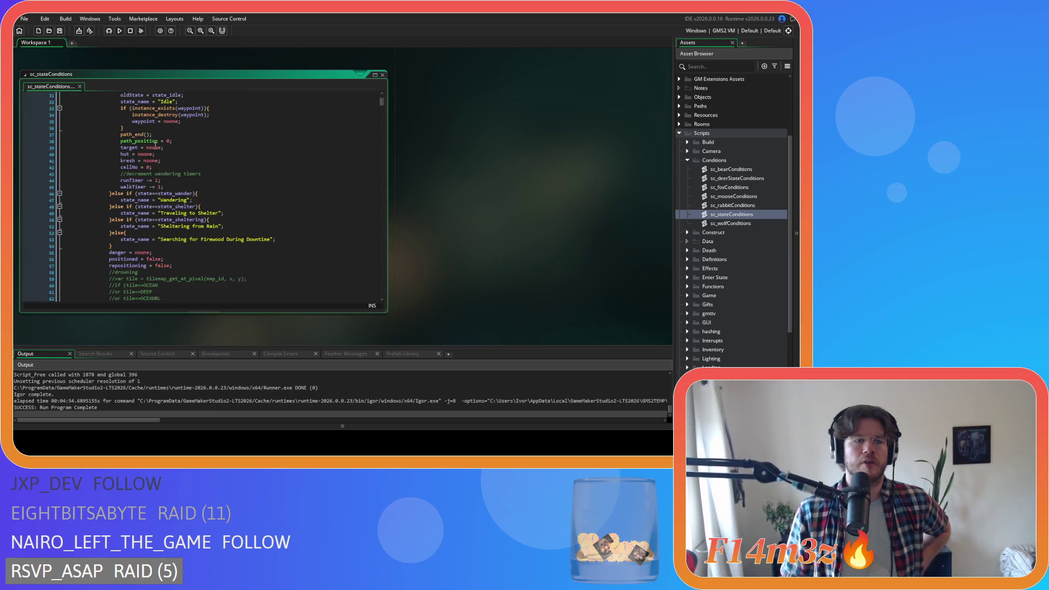
scroll(226, 159, down, 1)
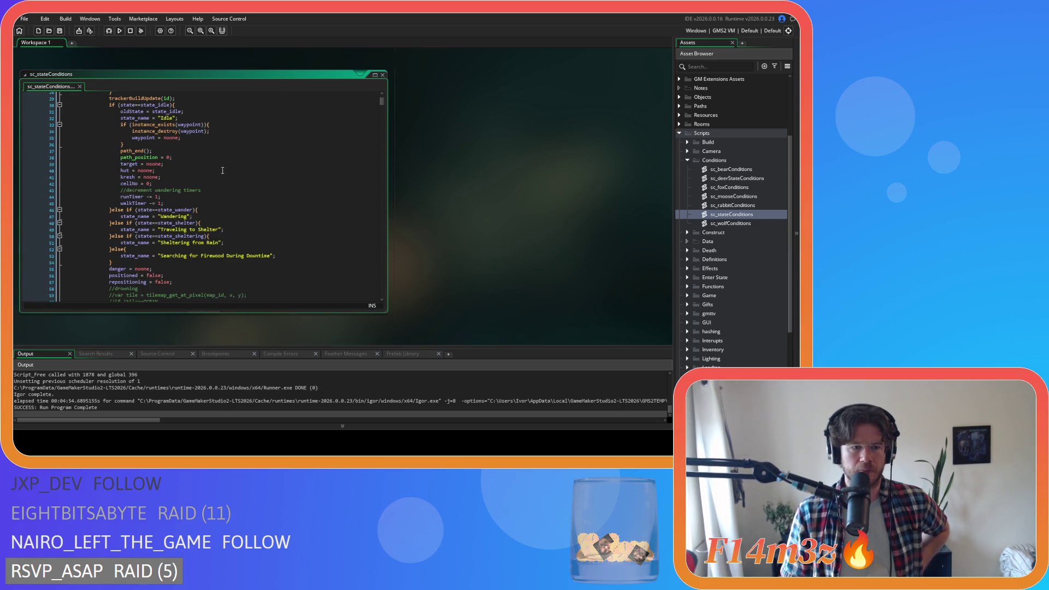
scroll(208, 187, up, 1)
drag(185, 128, 120, 128)
right_click(133, 133)
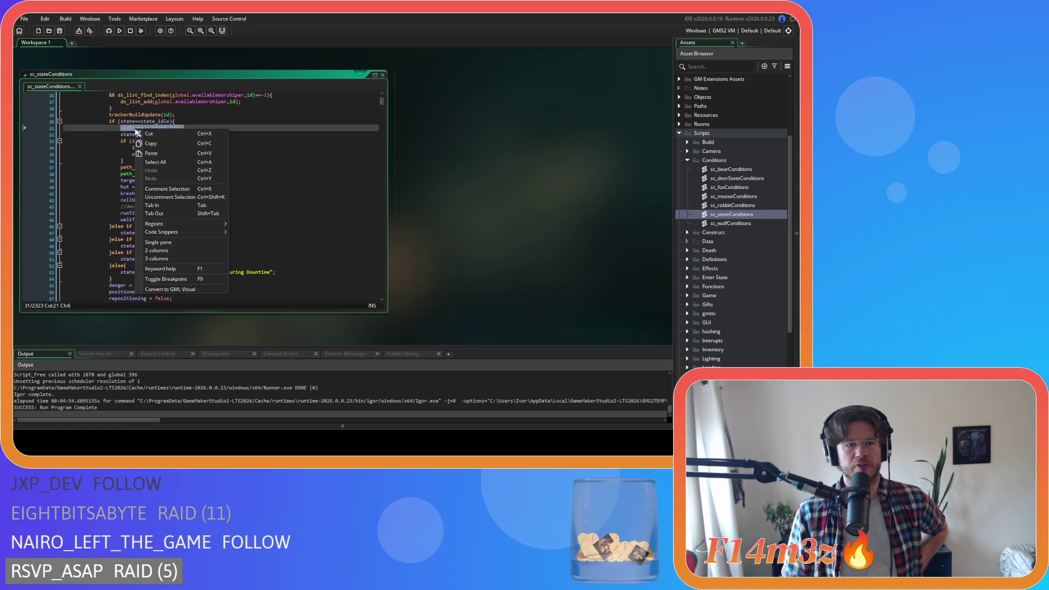
click(157, 147)
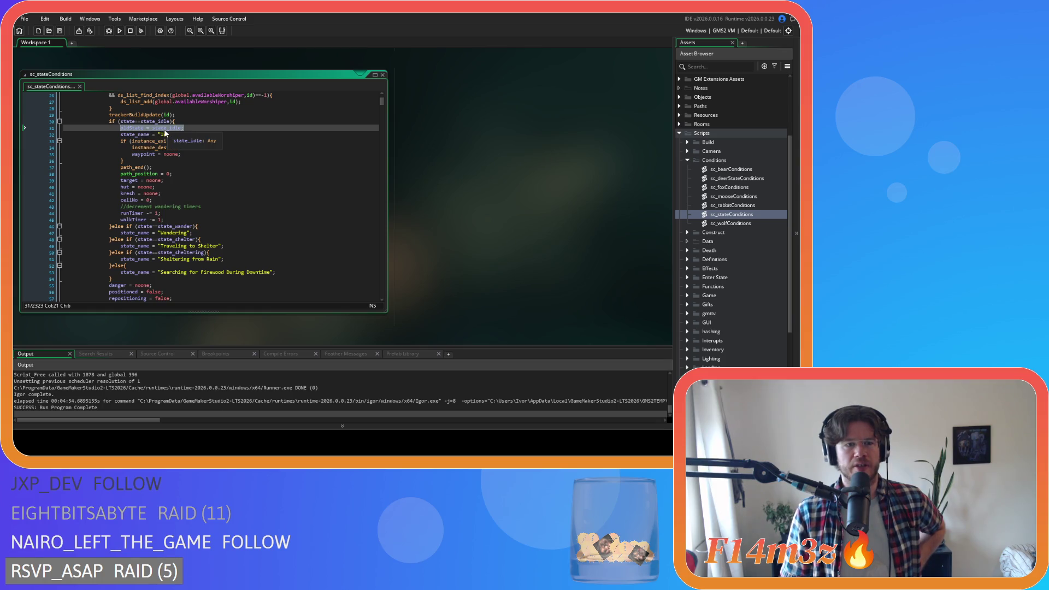
right_click(165, 132)
click(188, 145)
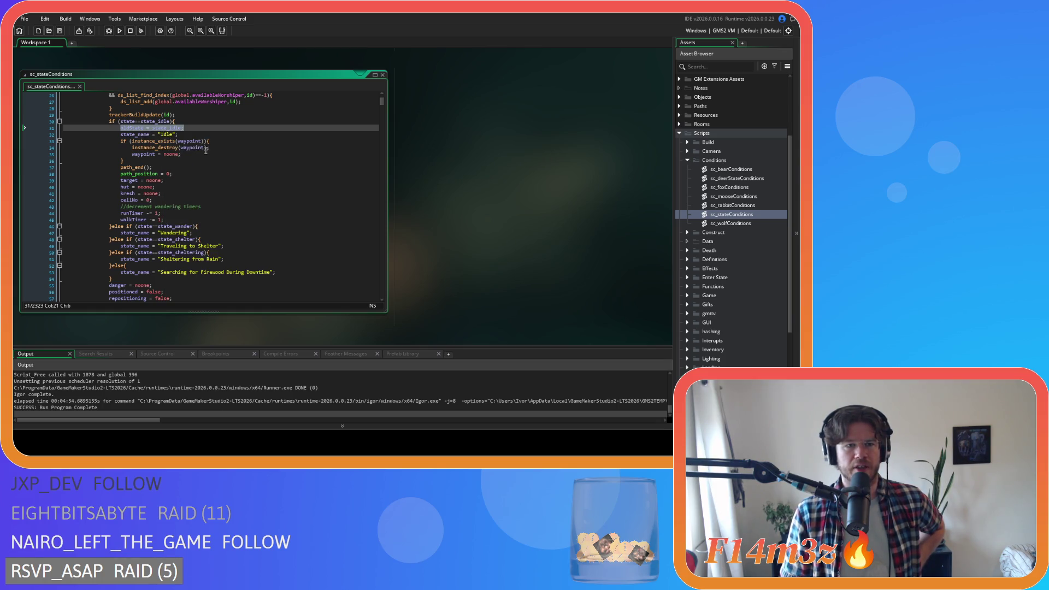
click(383, 75)
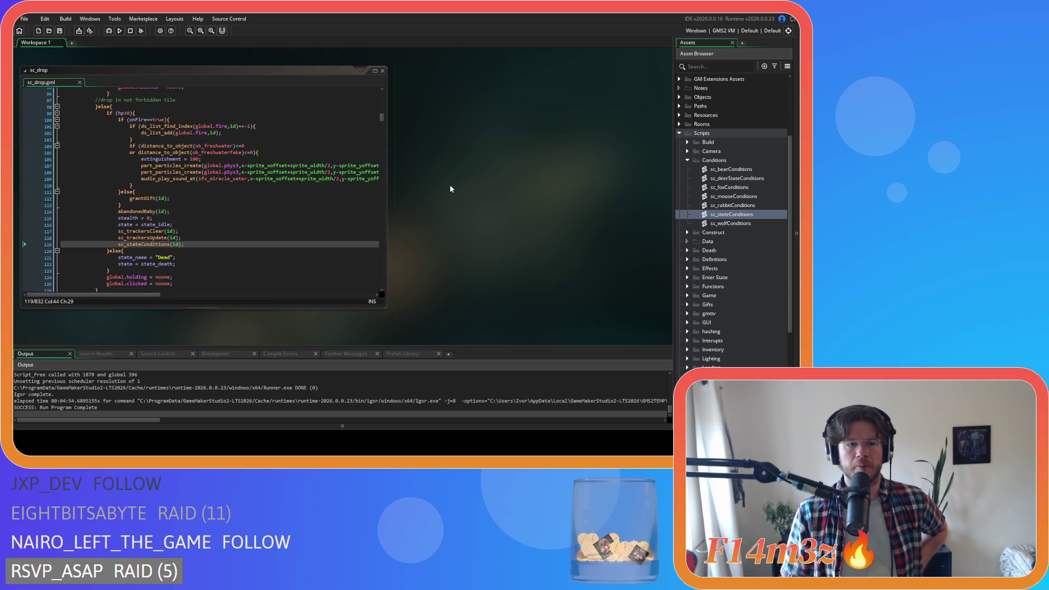
Add 'oldState = state_idle;' below 'stealth = 0;' in sc_drop and save it
click(172, 219)
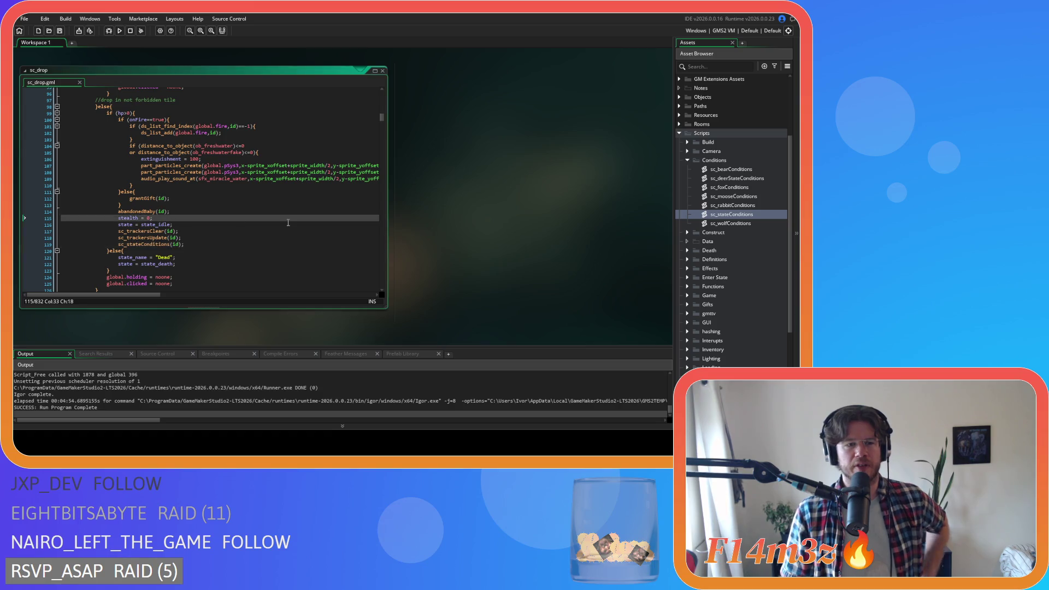
key(Return)
text(oldState = state_idle;)
key(ctrl+s)
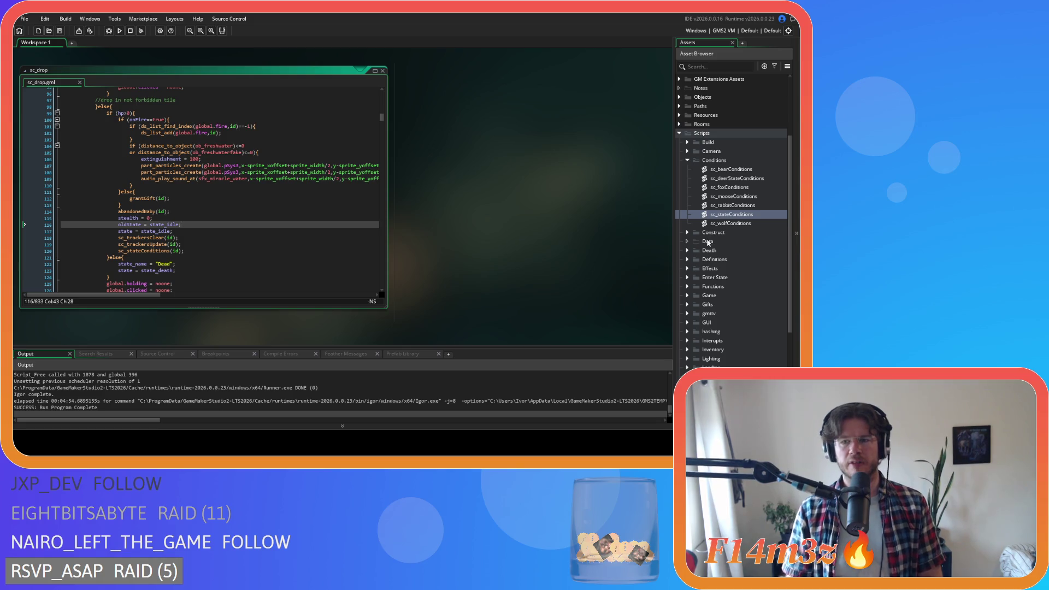
Open sc_rabbitConditions and inspect its state_idle assignment on line 5
double_click(729, 206)
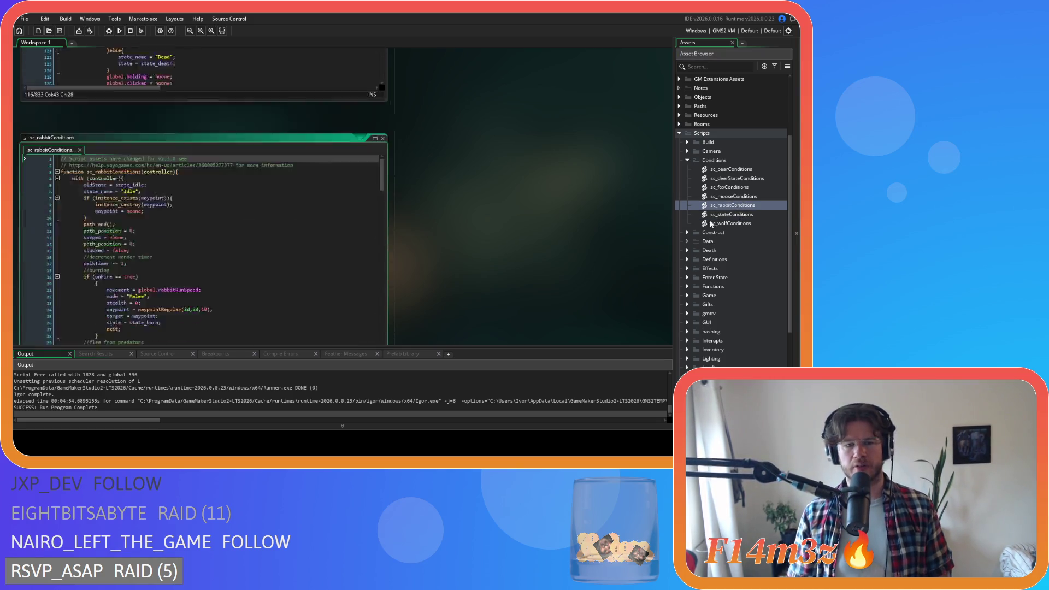
drag(109, 122, 160, 122)
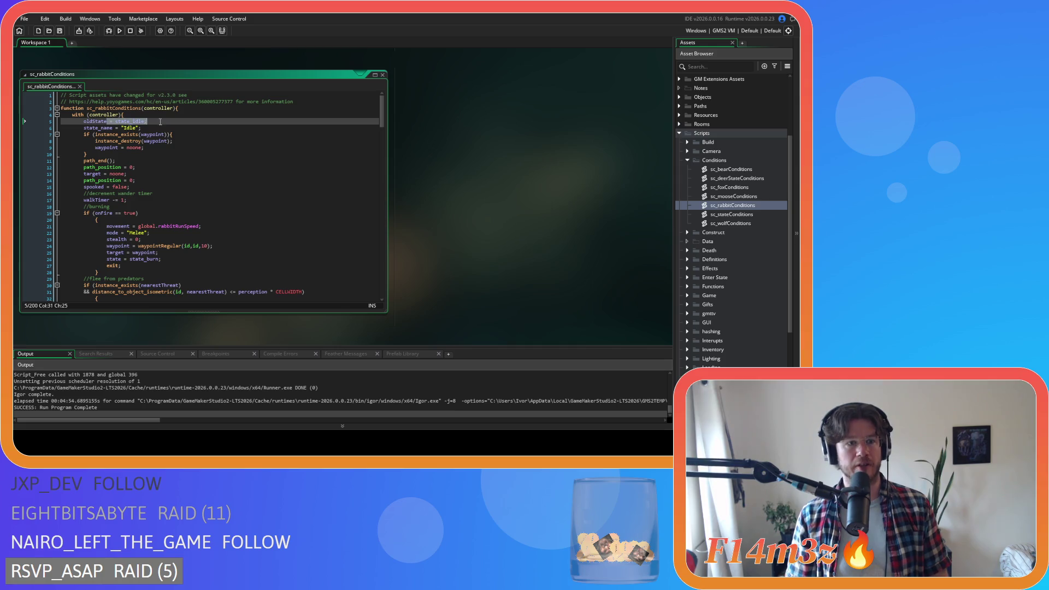
scroll(369, 81, down, 5)
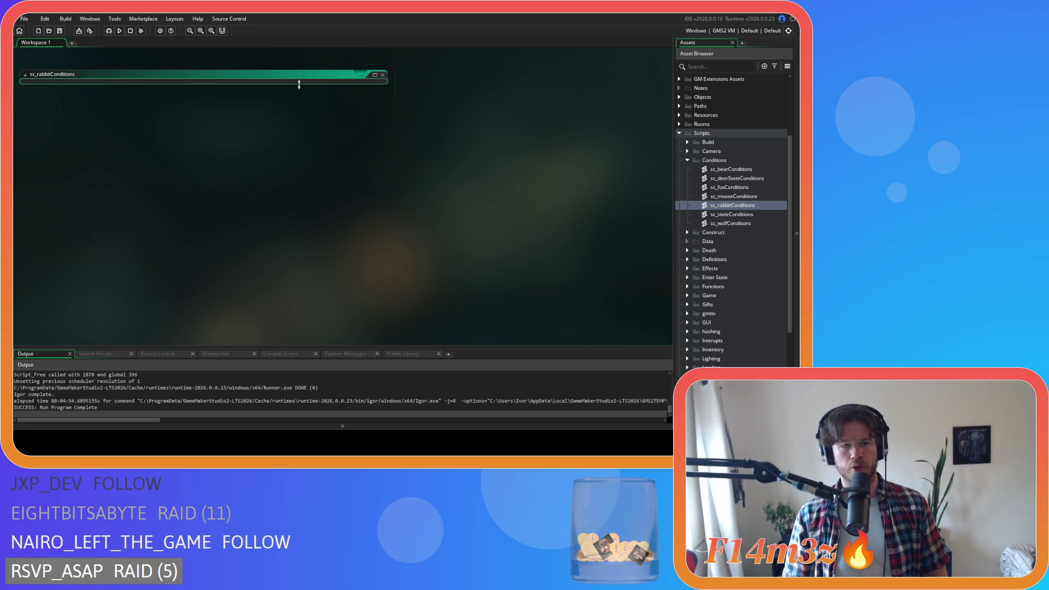
scroll(278, 158, up, 5)
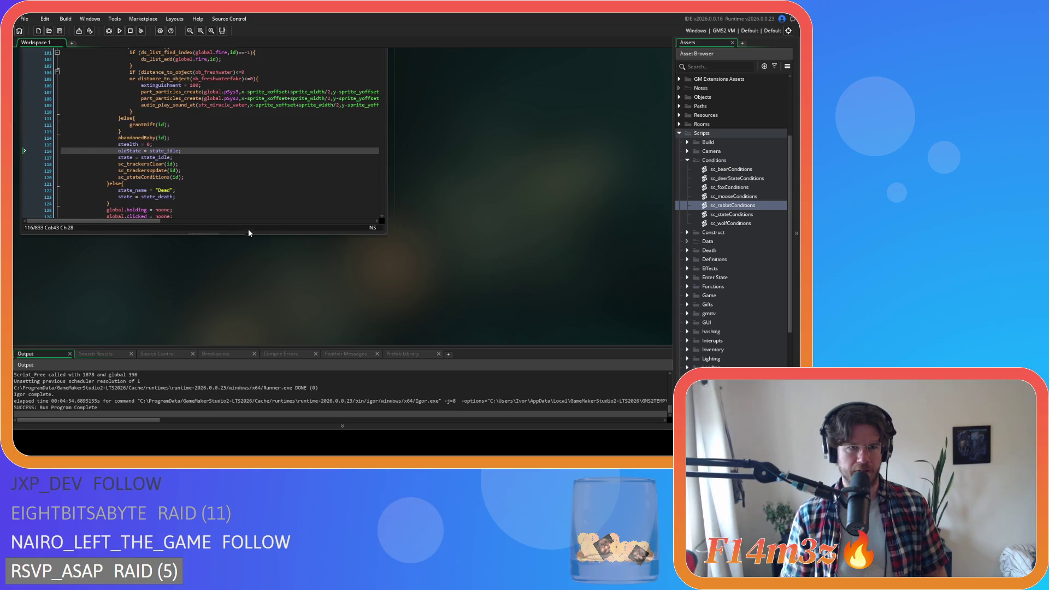
Paste the oldState line above the state reset in sc_drop's land-drop branch
click(252, 234)
key(ctrl+shift+Left)
key(ctrl+shift+Left)
key(ctrl+shift+Left)
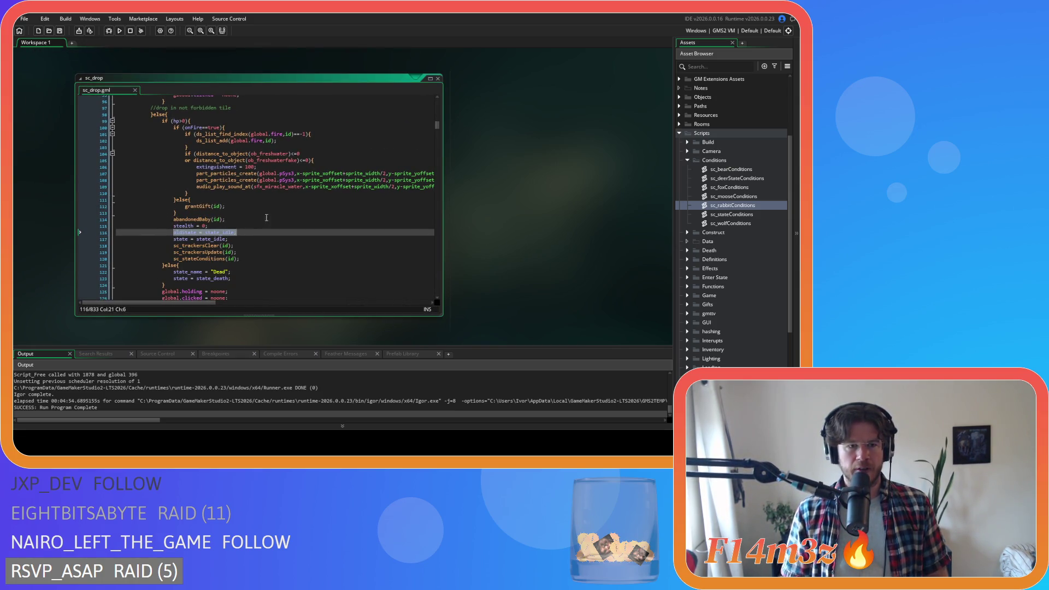
scroll(295, 207, down, 9)
scroll(295, 207, up, 6)
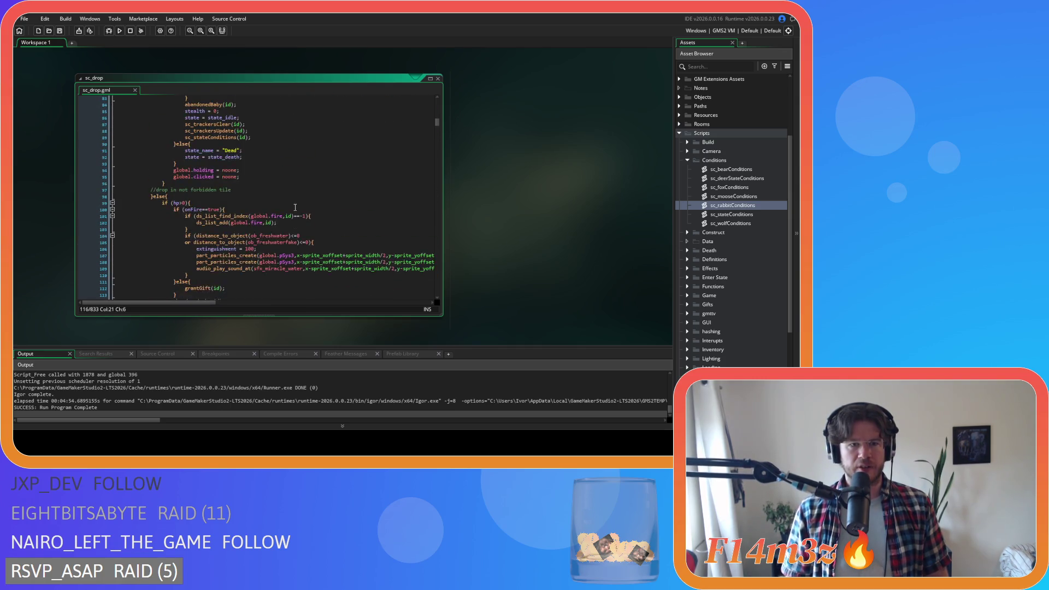
scroll(295, 208, up, 10)
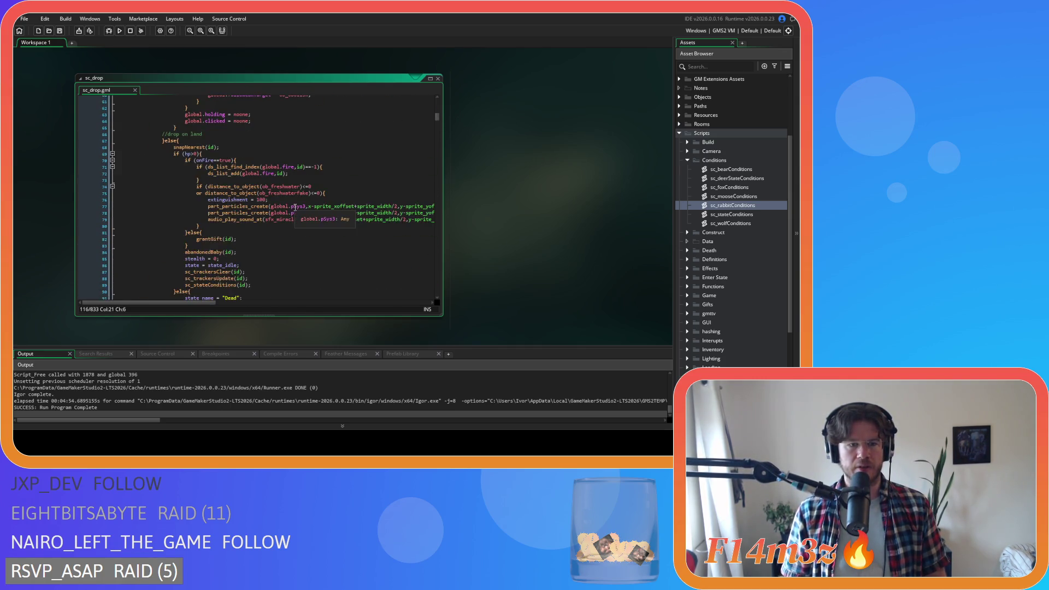
click(249, 182)
click(249, 175)
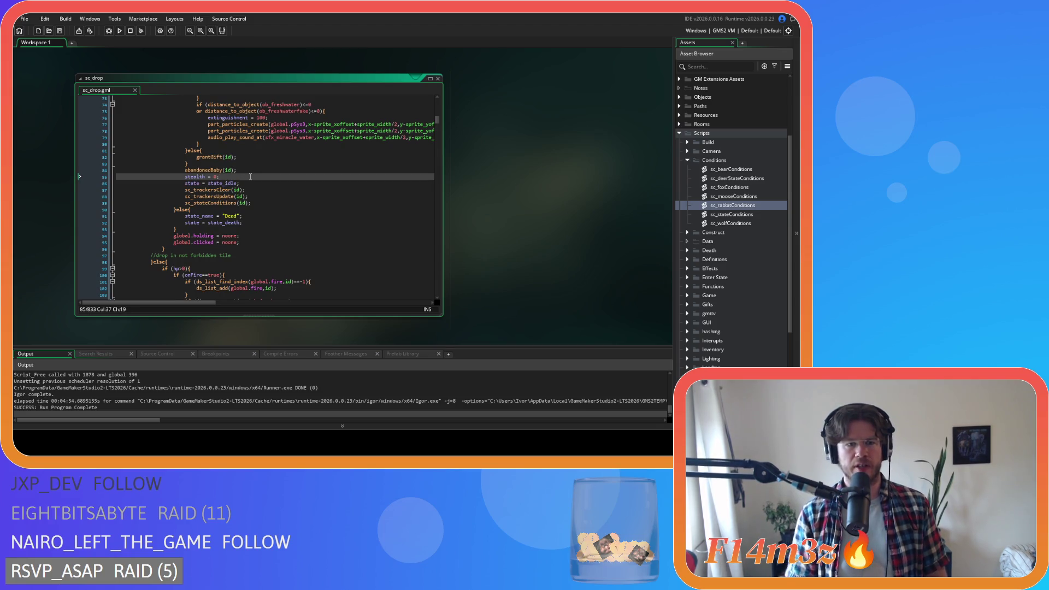
key(Return)
key(ctrl+v)
scroll(249, 175, down, 4)
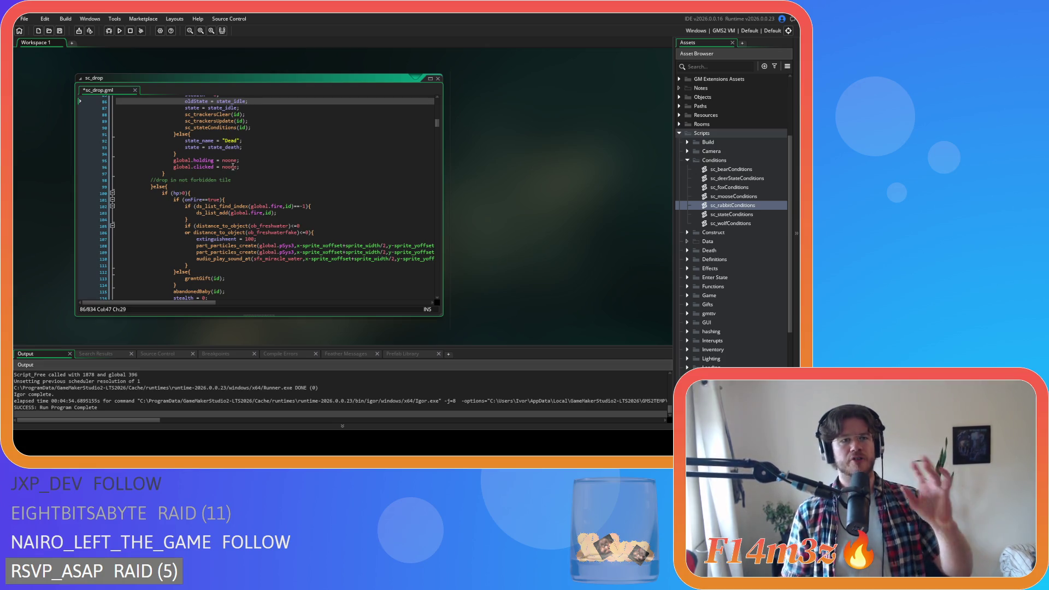
Delete the 'oldState = state_idle' lines at line 86 and line 116
click(251, 128)
drag(251, 128, 183, 131)
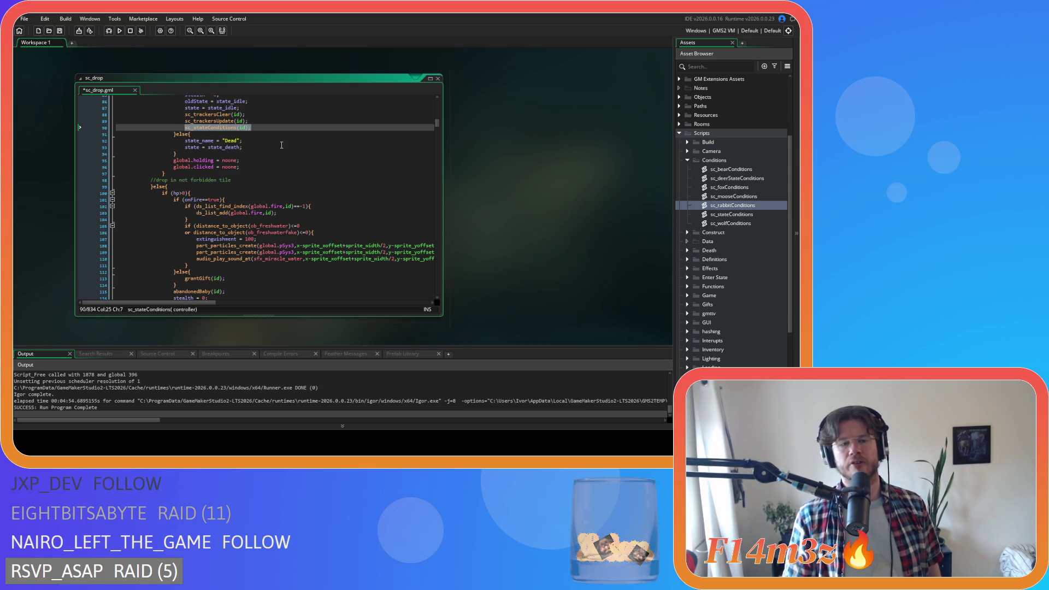
scroll(270, 142, up, 1)
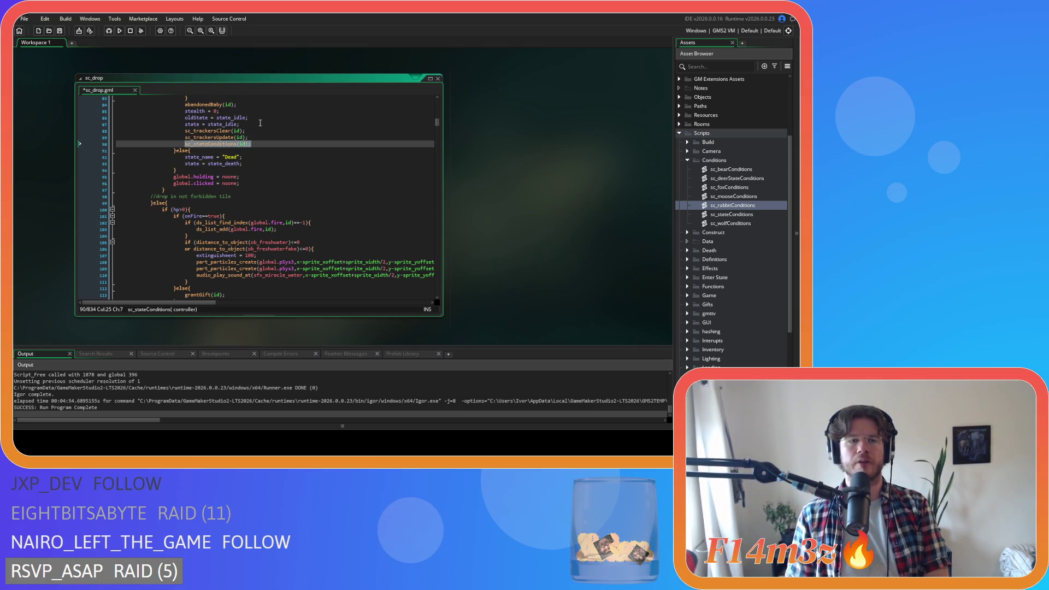
drag(260, 118, 99, 127)
key(BackSpace)
scroll(243, 181, down, 7)
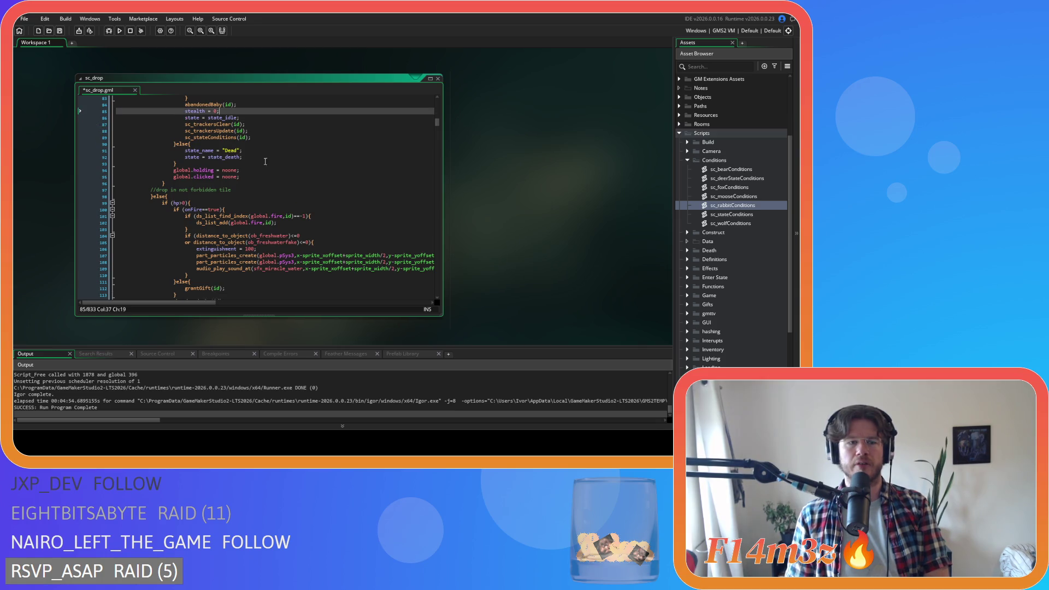
drag(243, 181, 117, 183)
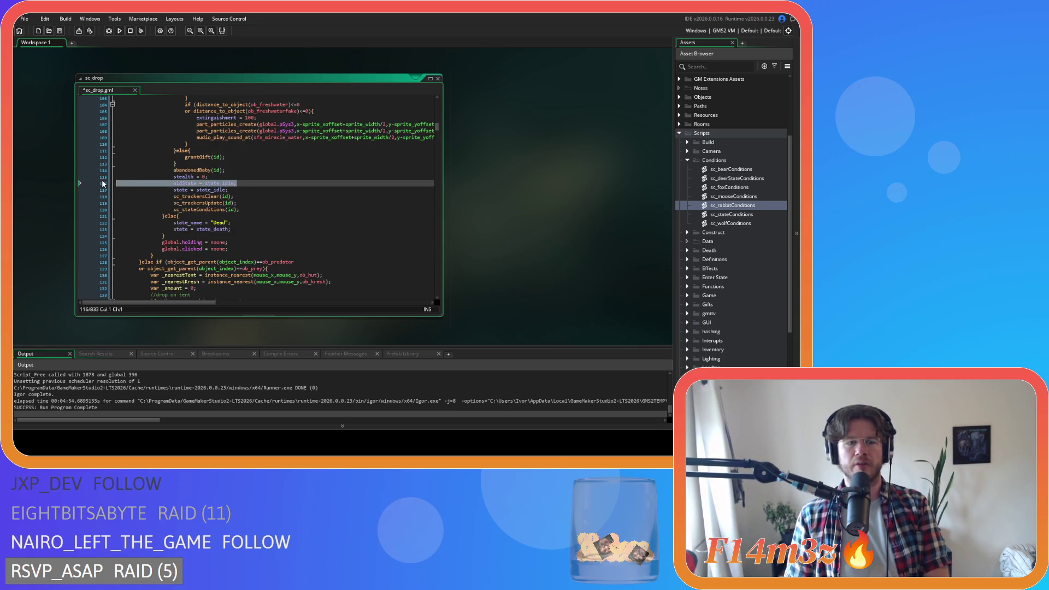
key(BackSpace)
key(BackSpace)
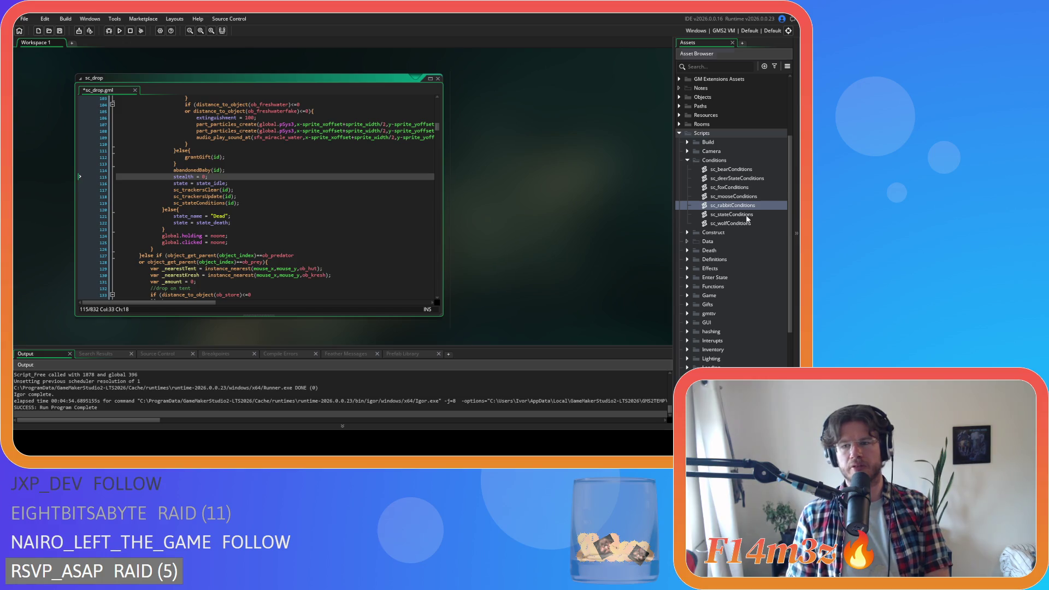
Reopen sc_stateConditions and inspect the if (state==state_idle) check and its line 31 assignment
double_click(746, 215)
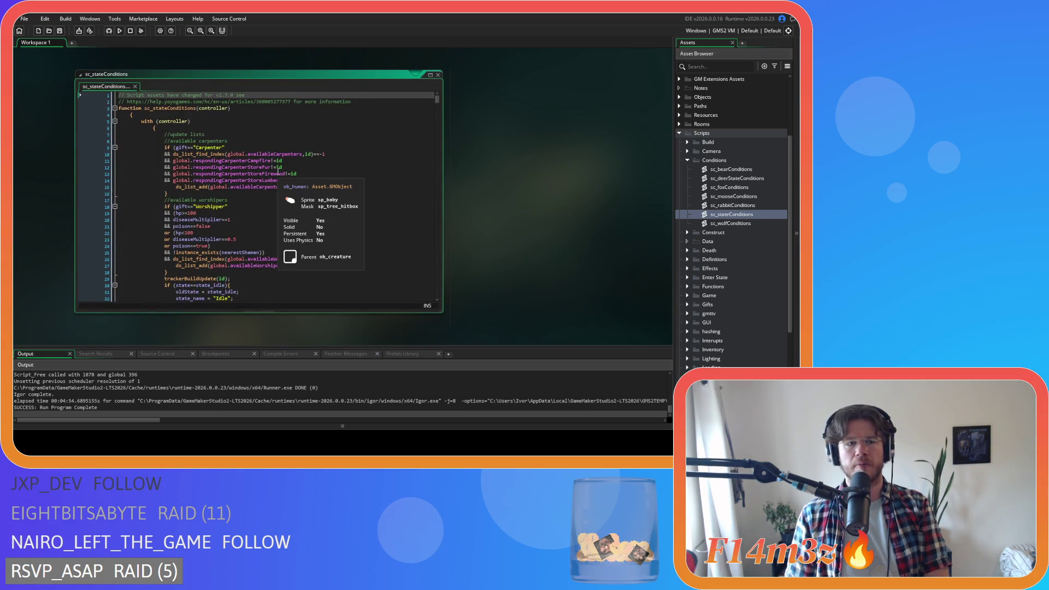
scroll(278, 172, down, 10)
scroll(277, 172, up, 4)
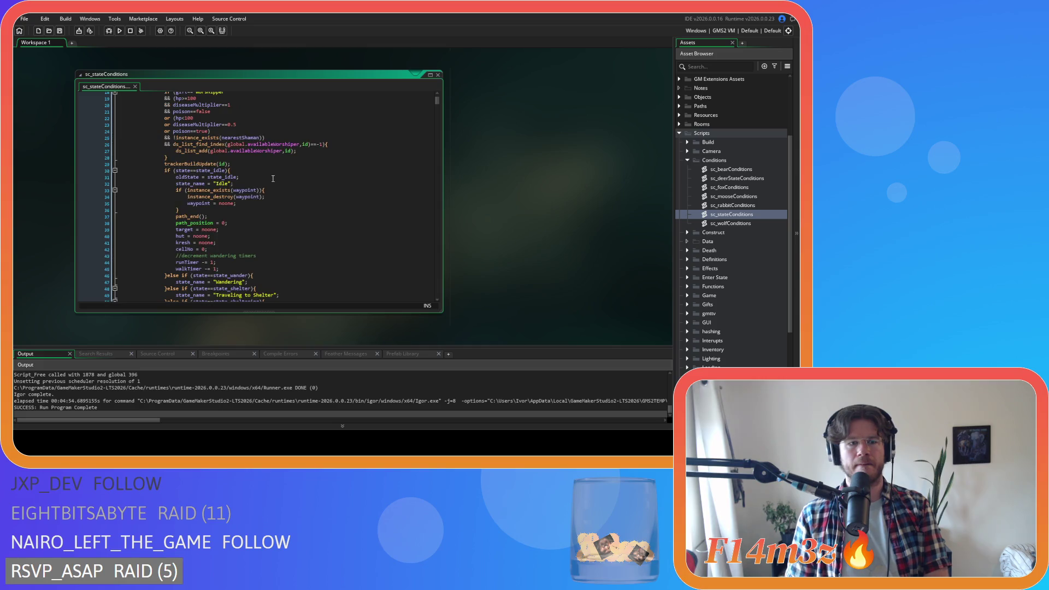
click(272, 173)
drag(164, 171, 229, 175)
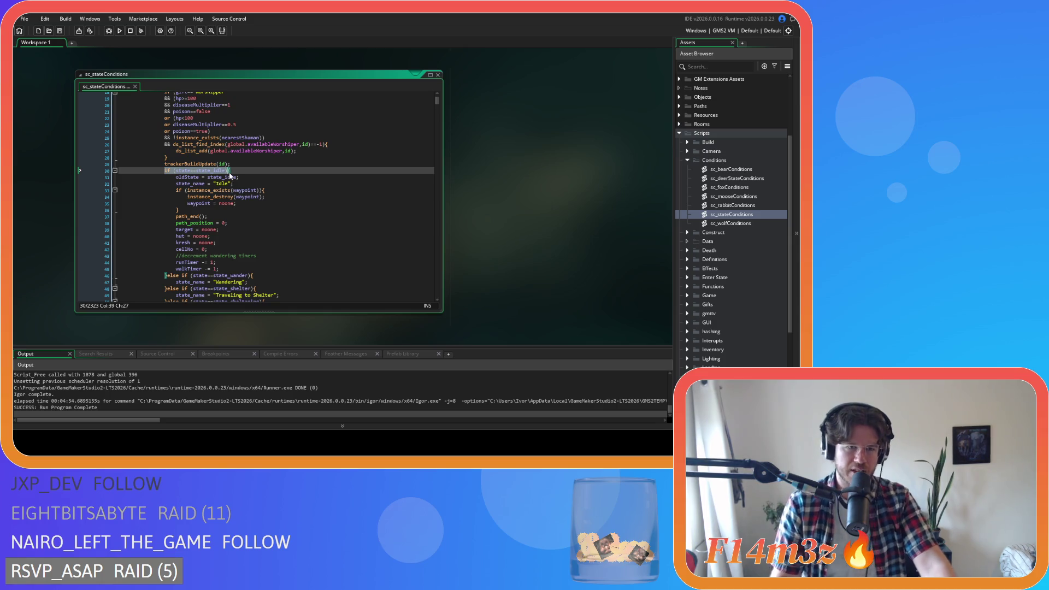
double_click(236, 178)
drag(239, 180, 246, 177)
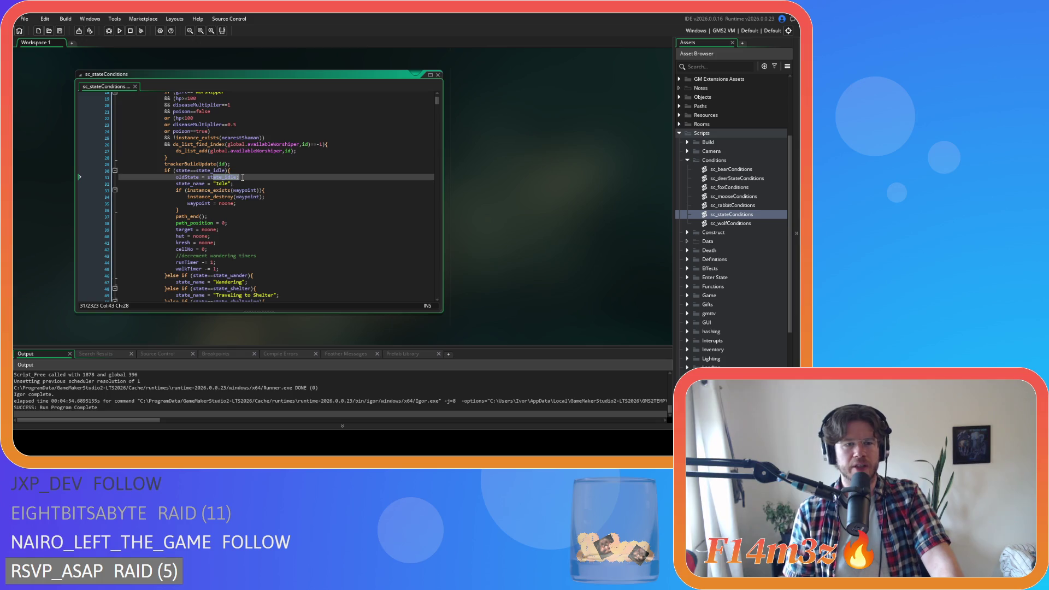
drag(191, 178, 243, 179)
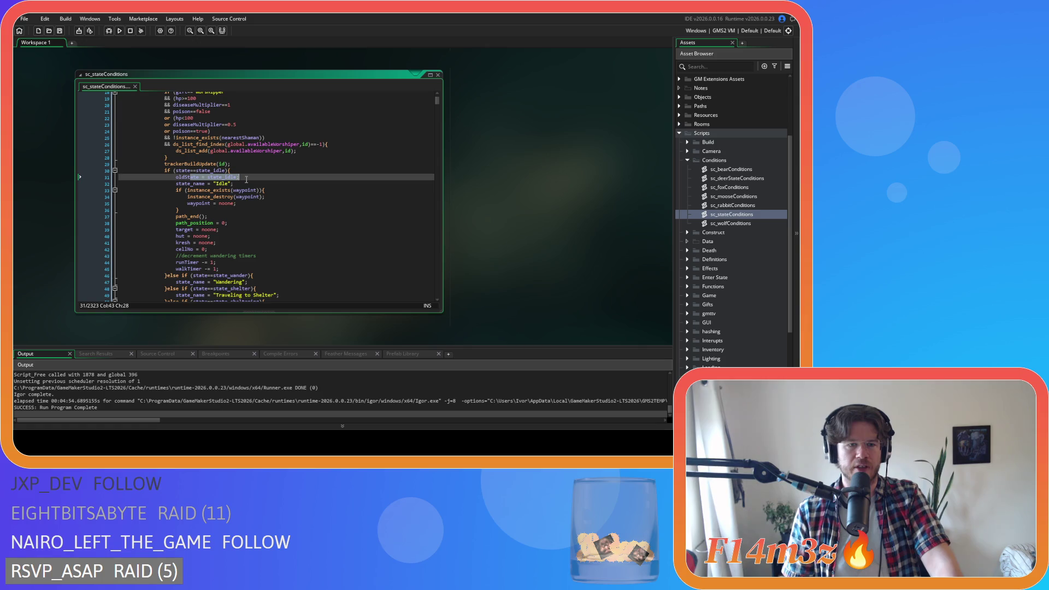
Finish reviewing sc_stateConditions, close it, and open sc_rabbitConditions
scroll(247, 180, down, 3)
scroll(246, 180, down, 20)
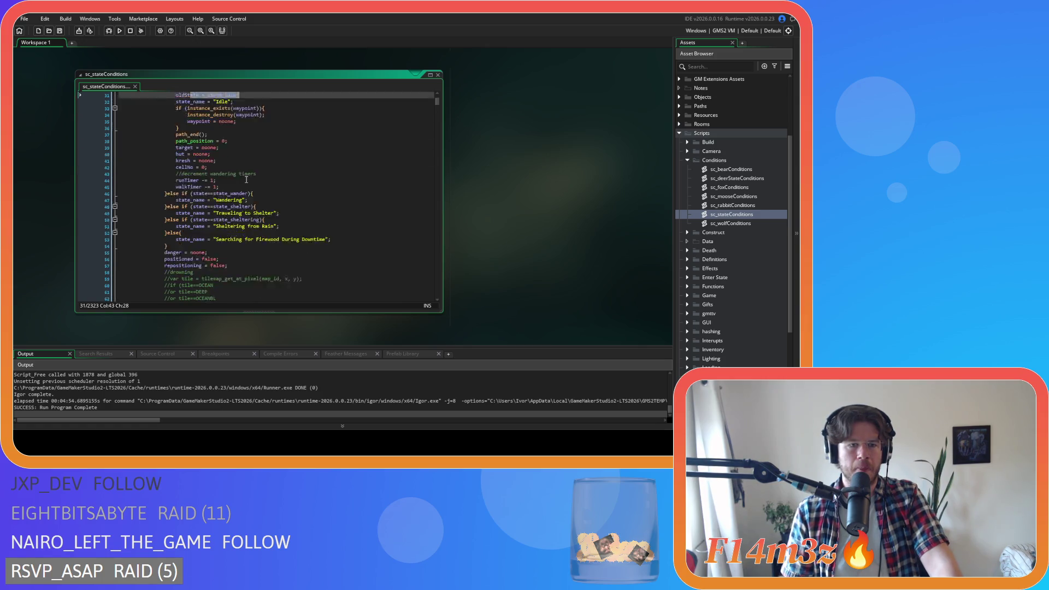
scroll(246, 180, down, 12)
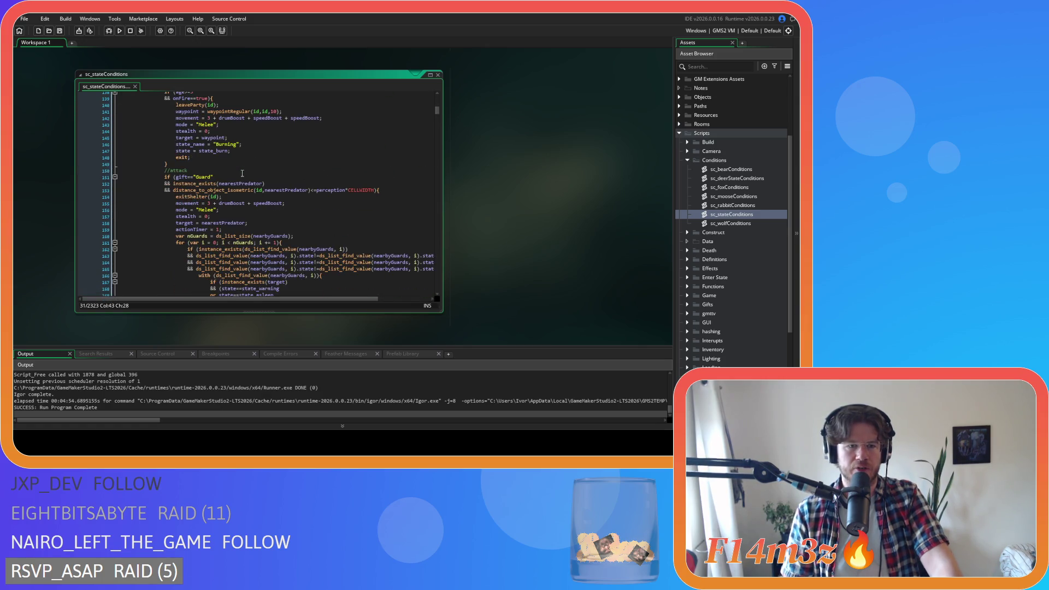
scroll(242, 173, up, 3)
scroll(242, 173, up, 20)
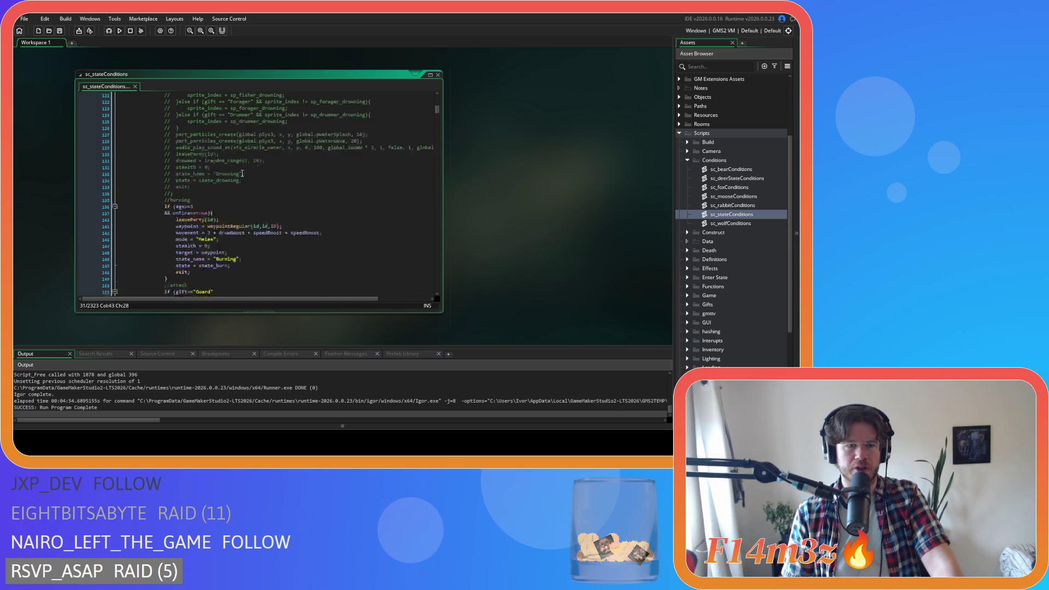
scroll(242, 173, up, 3)
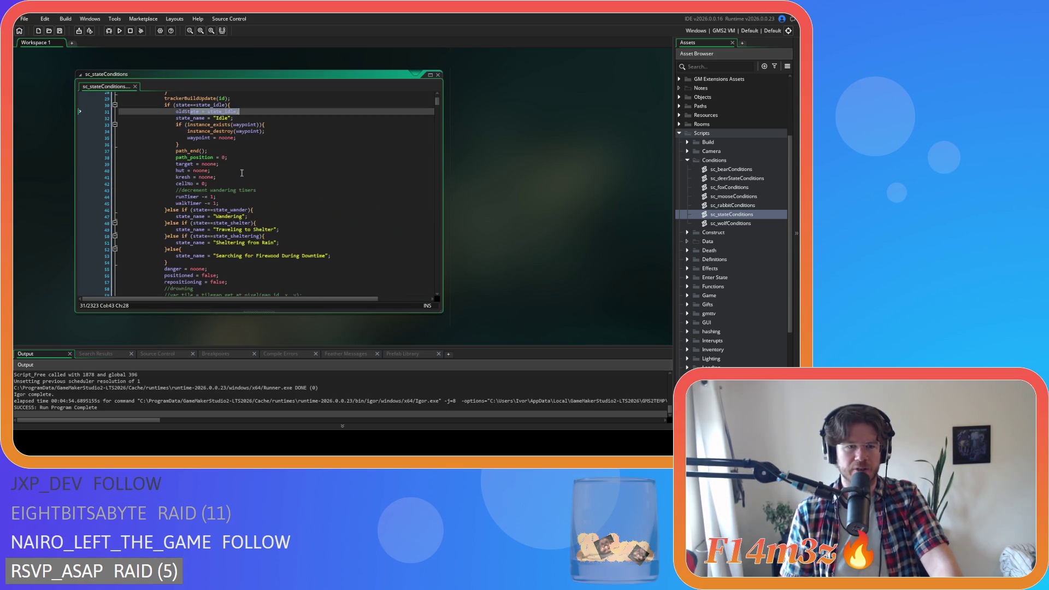
scroll(242, 173, up, 2)
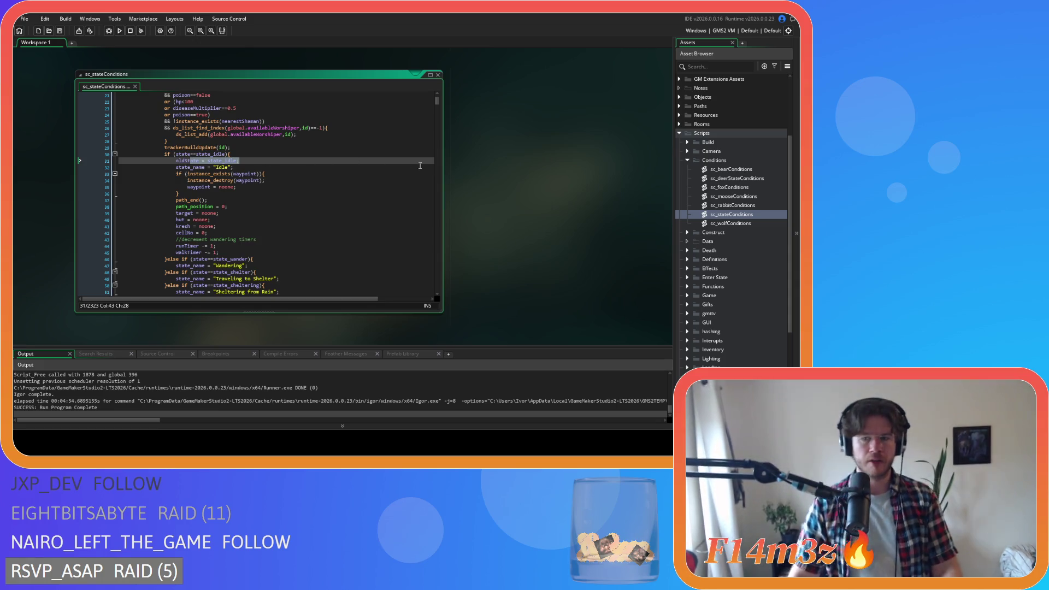
click(437, 75)
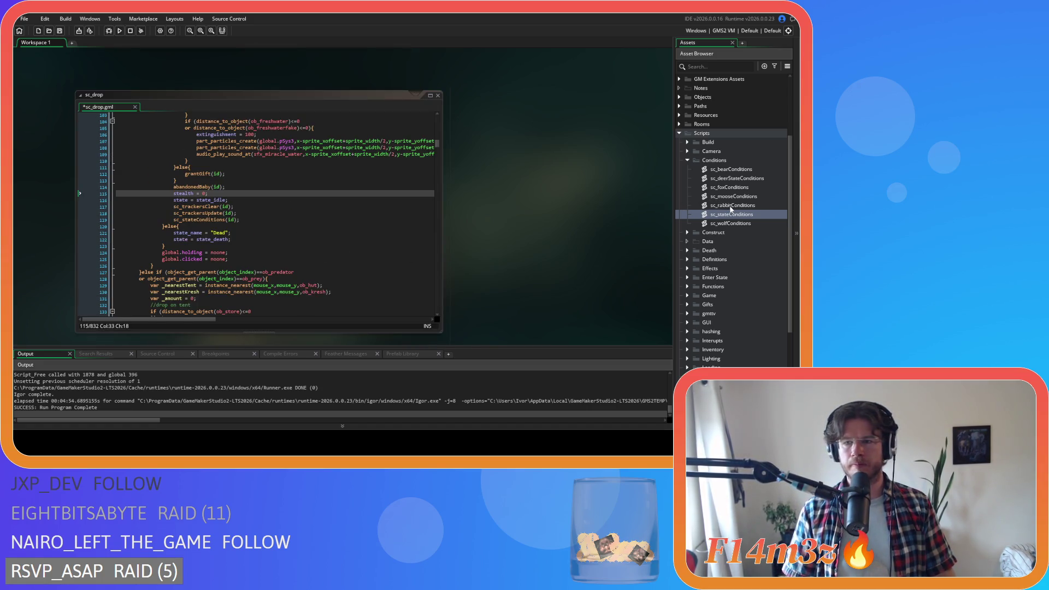
double_click(731, 205)
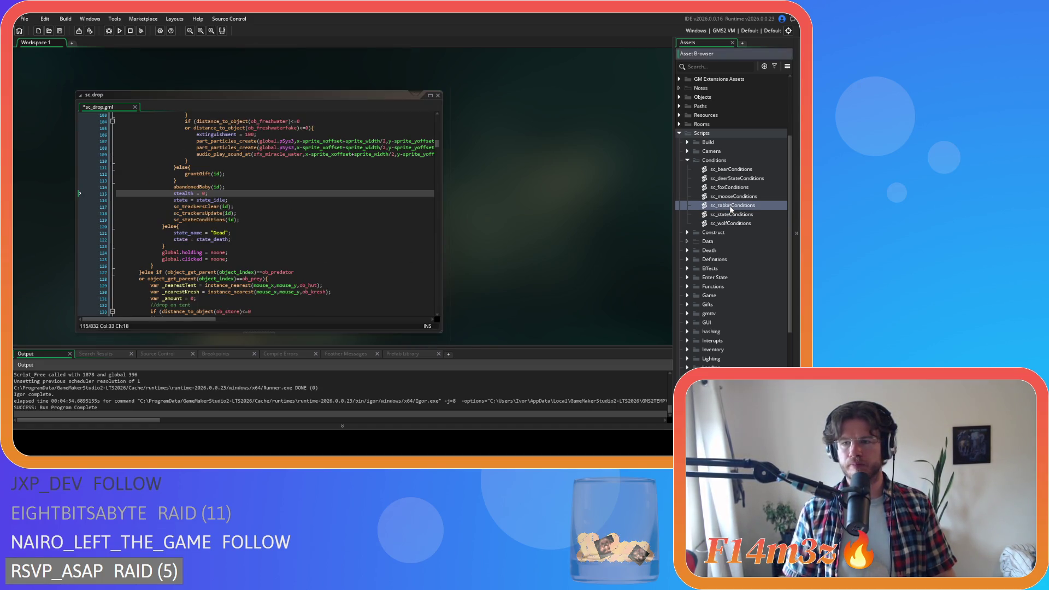
Open and close sc_deerStateConditions, and close sc_rabbitConditions
double_click(738, 178)
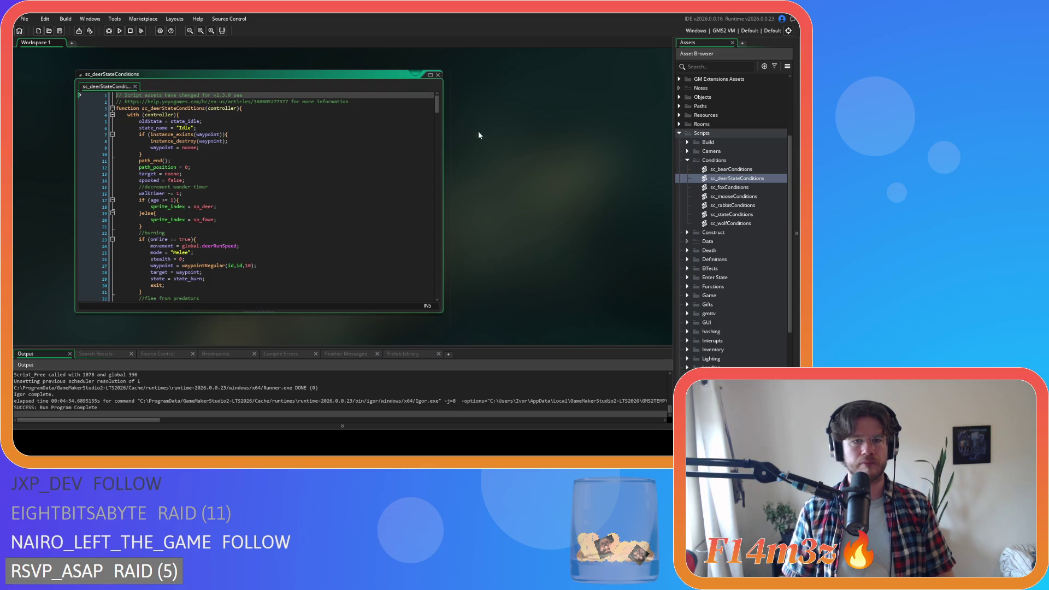
click(438, 75)
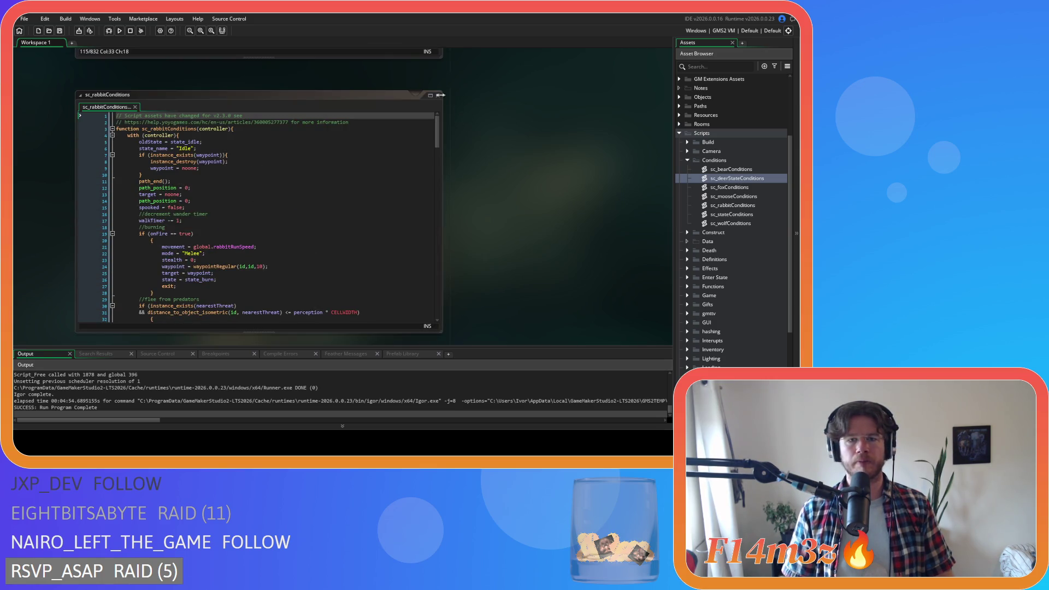
click(441, 95)
Find the trackersUpdateAnimal line in sc_drop and open sc_rabbitConditions from its call there
click(328, 201)
scroll(329, 199, down, 20)
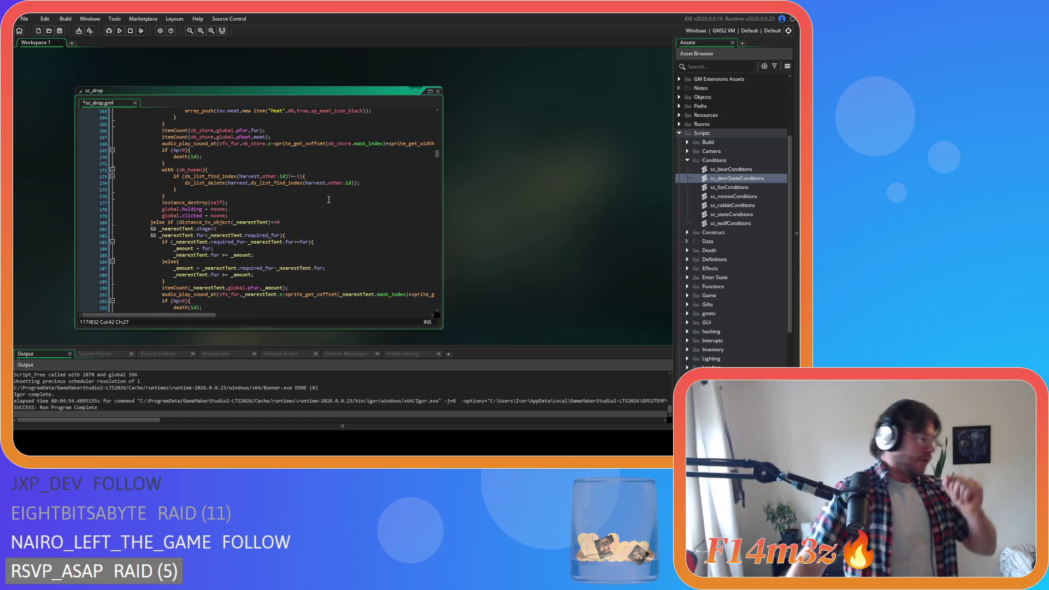
scroll(302, 181, down, 13)
scroll(301, 181, down, 20)
scroll(301, 181, up, 4)
click(303, 169)
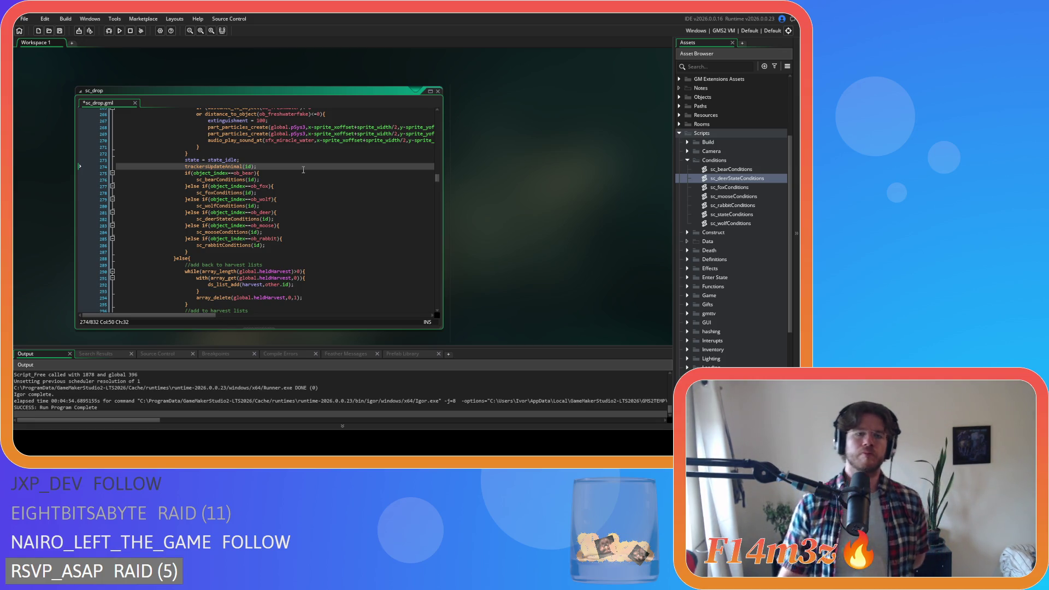
middle_click(228, 244)
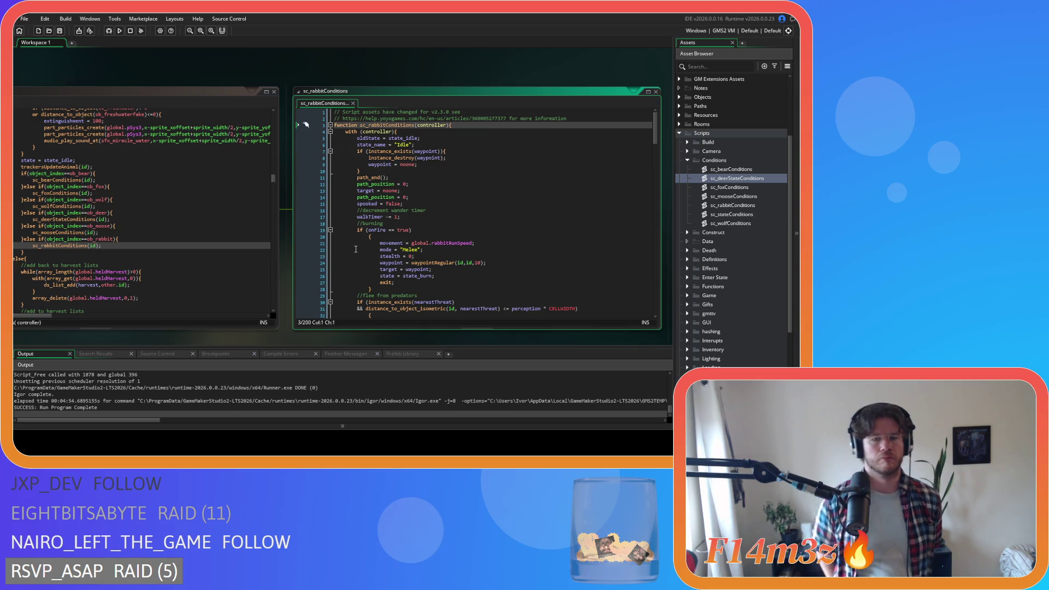
Close sc_rabbitConditions, review sc_drop's bear-to-wolf conditions calls, and save sc_drop
scroll(355, 247, down, 1)
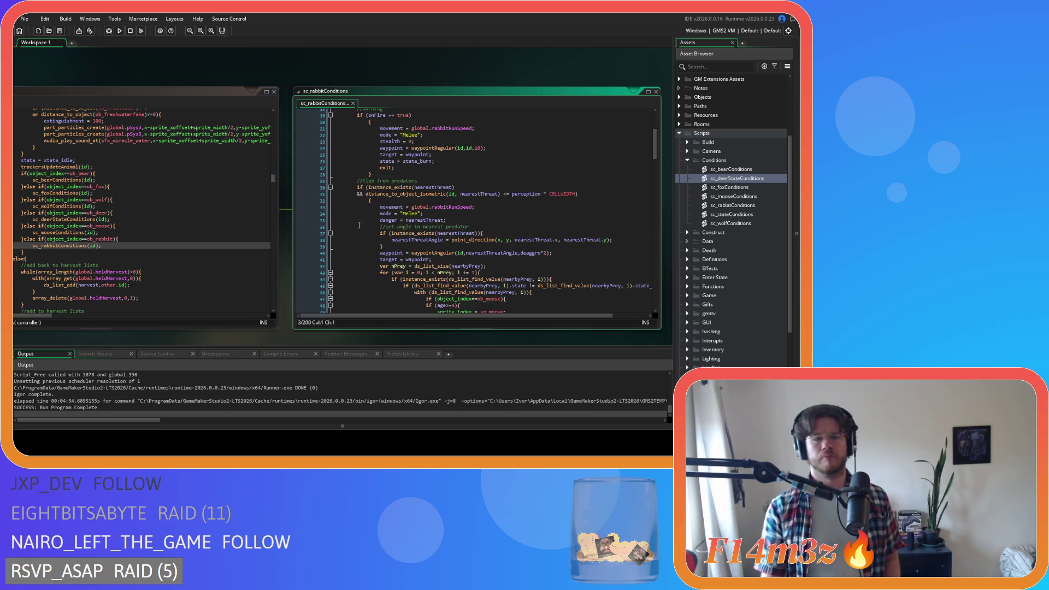
scroll(356, 242, down, 1)
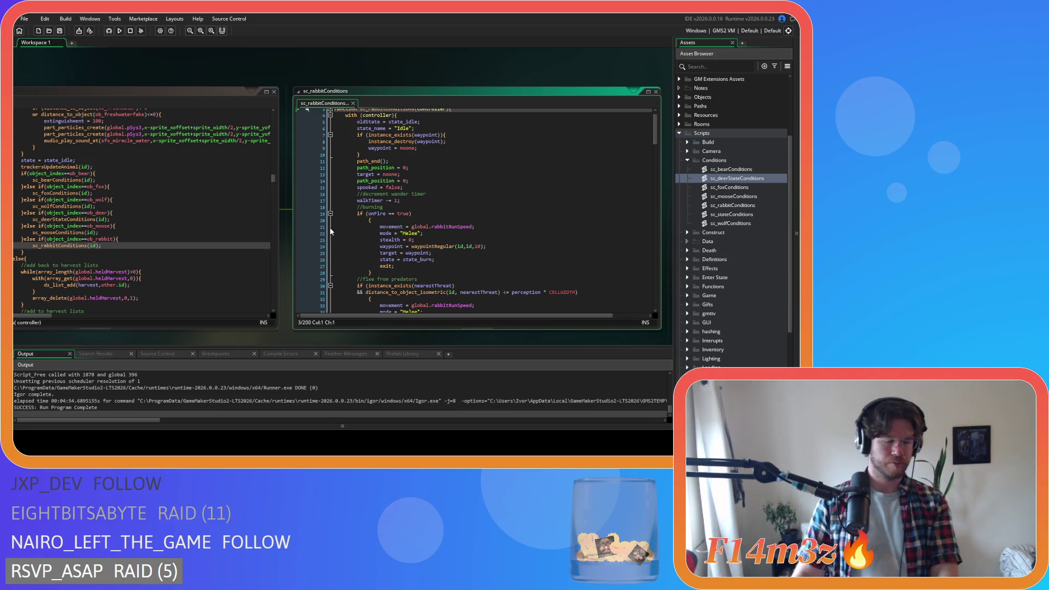
click(353, 103)
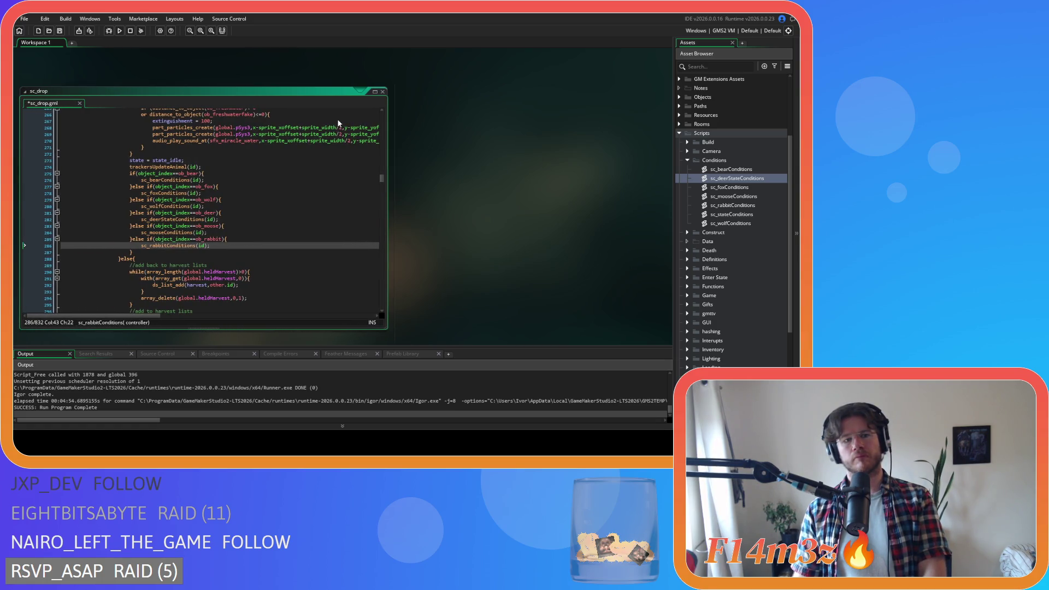
scroll(337, 124, up, 7)
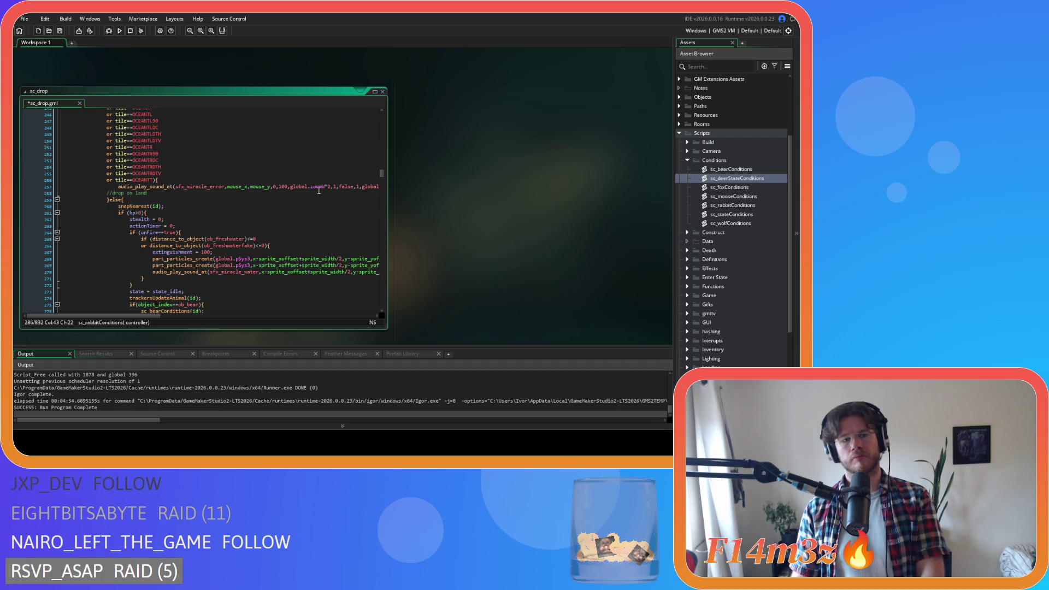
scroll(319, 191, down, 3)
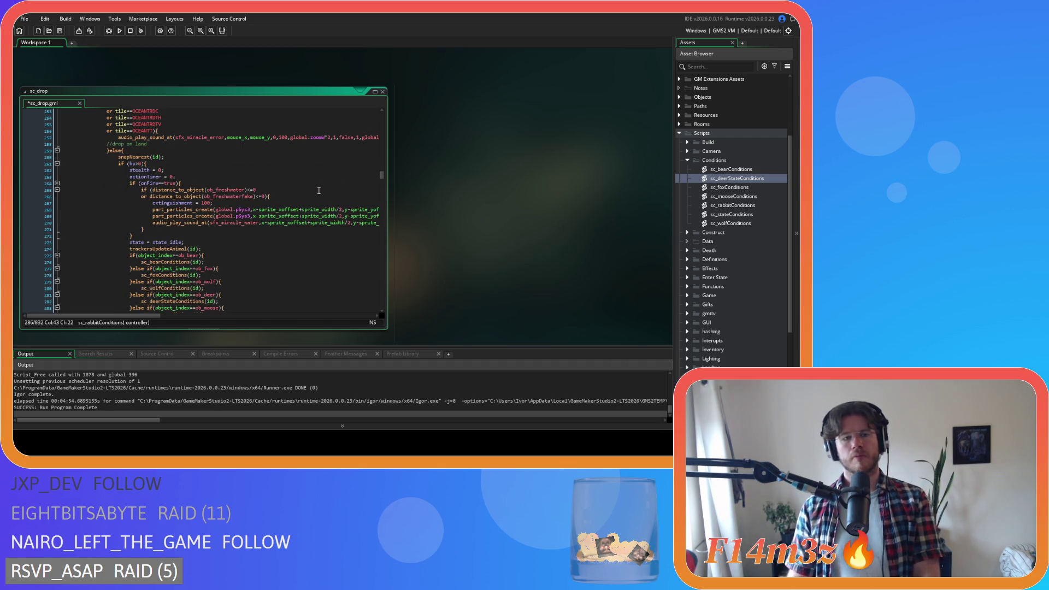
click(254, 281)
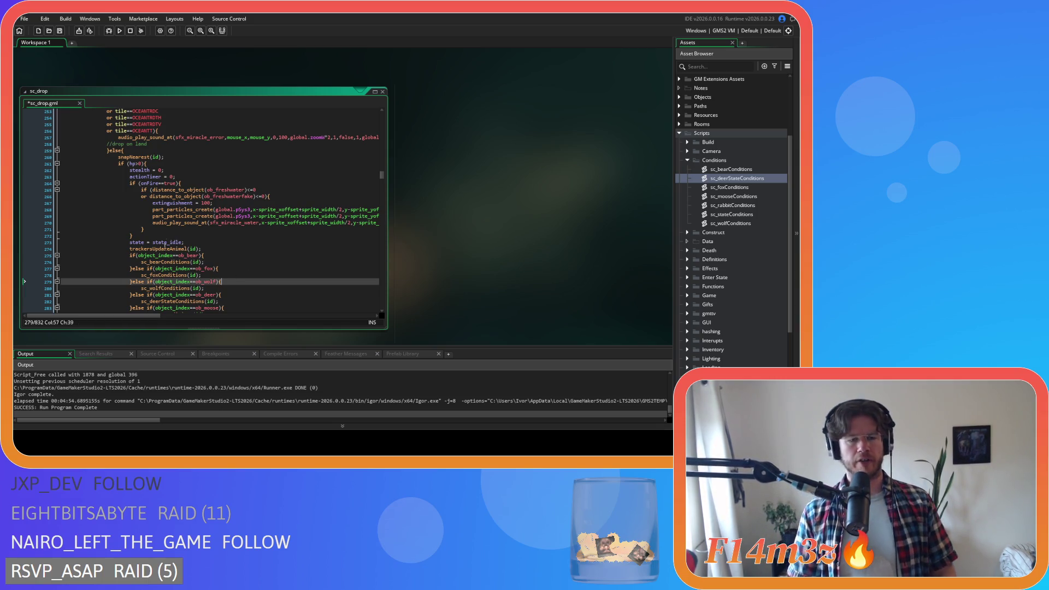
click(247, 263)
key(ctrl+s)
scroll(247, 264, down, 3)
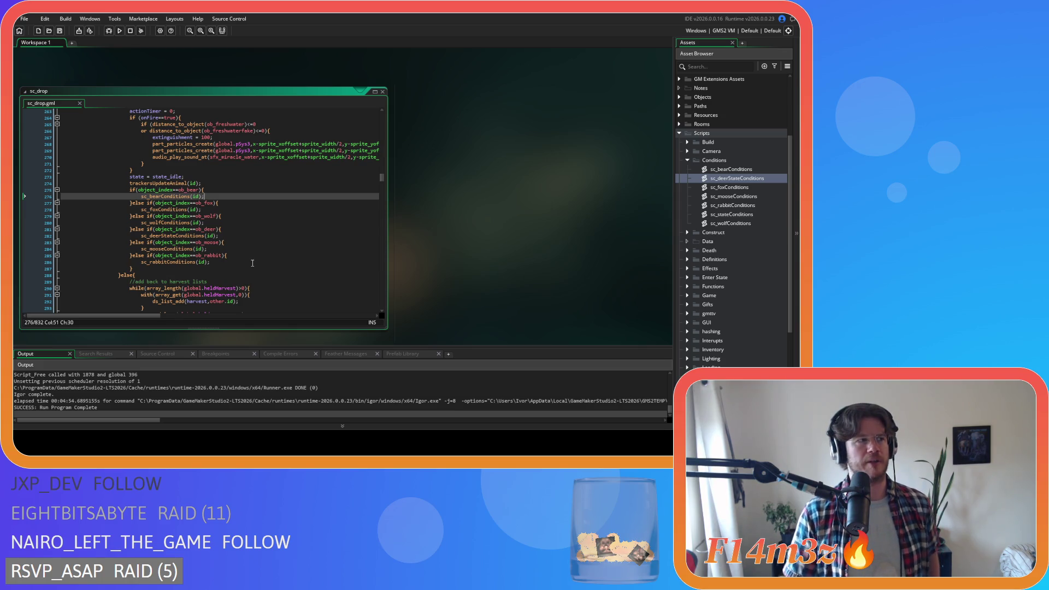
Comment out the conditions calls on lines 348–360 with Ctrl+K, save sc_drop, and run the game
drag(151, 269, 131, 192)
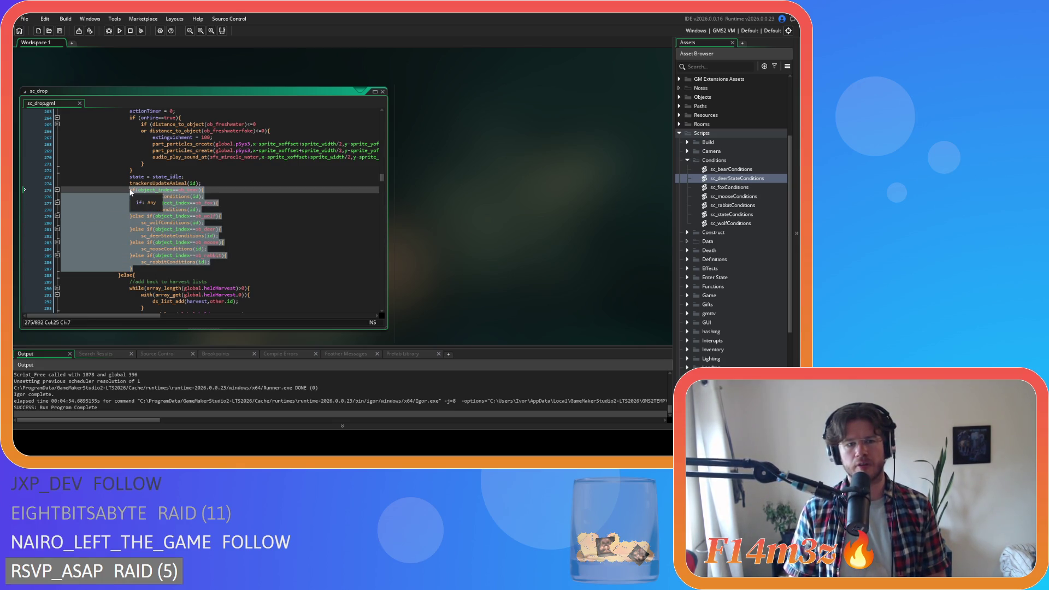
key(ctrl+v)
scroll(243, 235, down, 10)
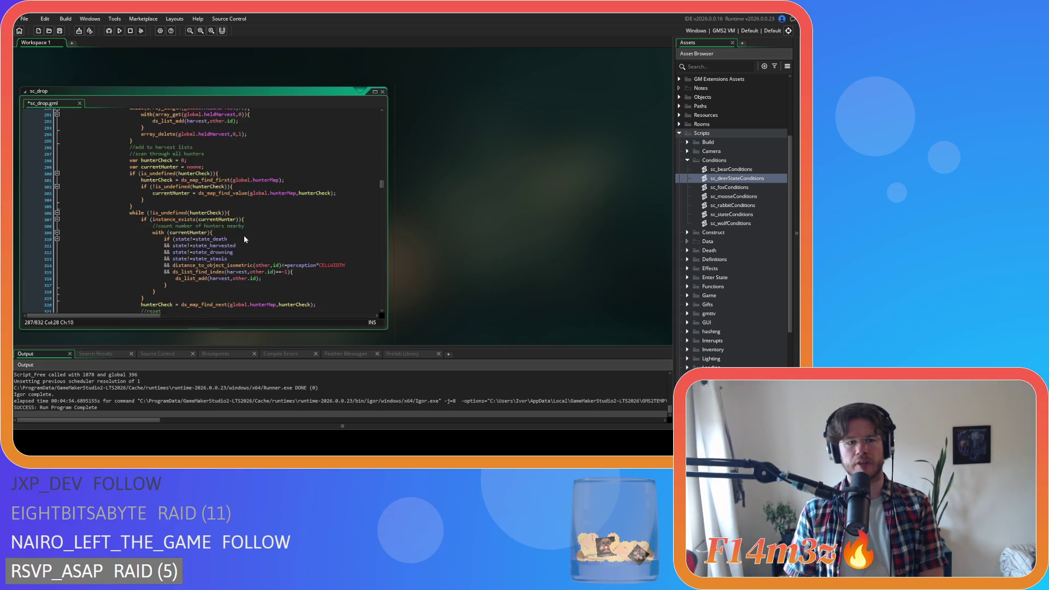
scroll(242, 238, up, 20)
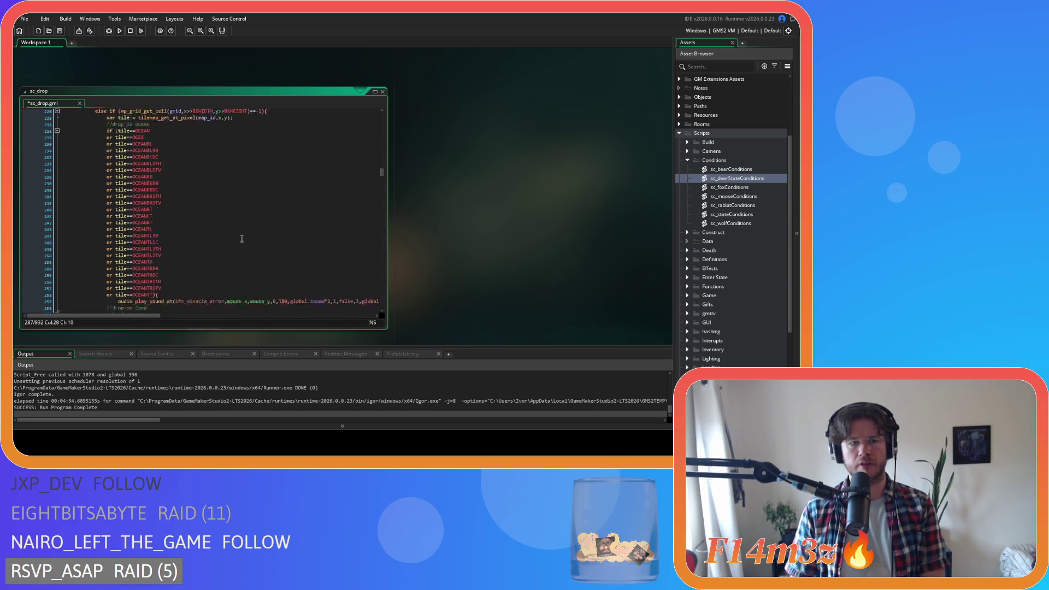
scroll(242, 239, down, 20)
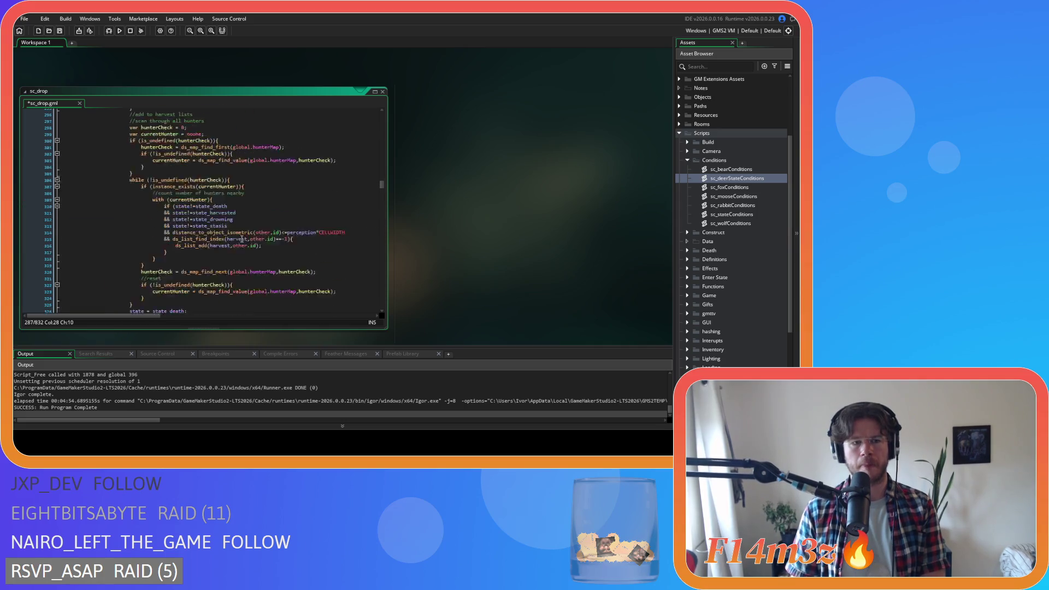
mouse_move(137, 257)
mouse_down()
mouse_move(88, 236)
mouse_move(71, 178)
mouse_up()
key(ctrl+k)
click(229, 184)
key(ctrl+s)
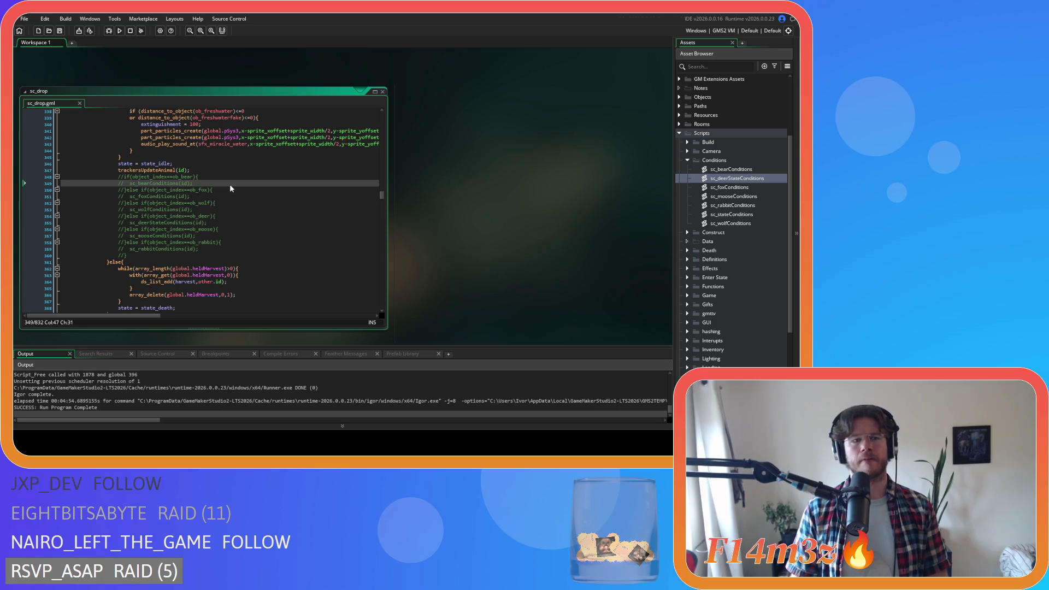
key(F5)
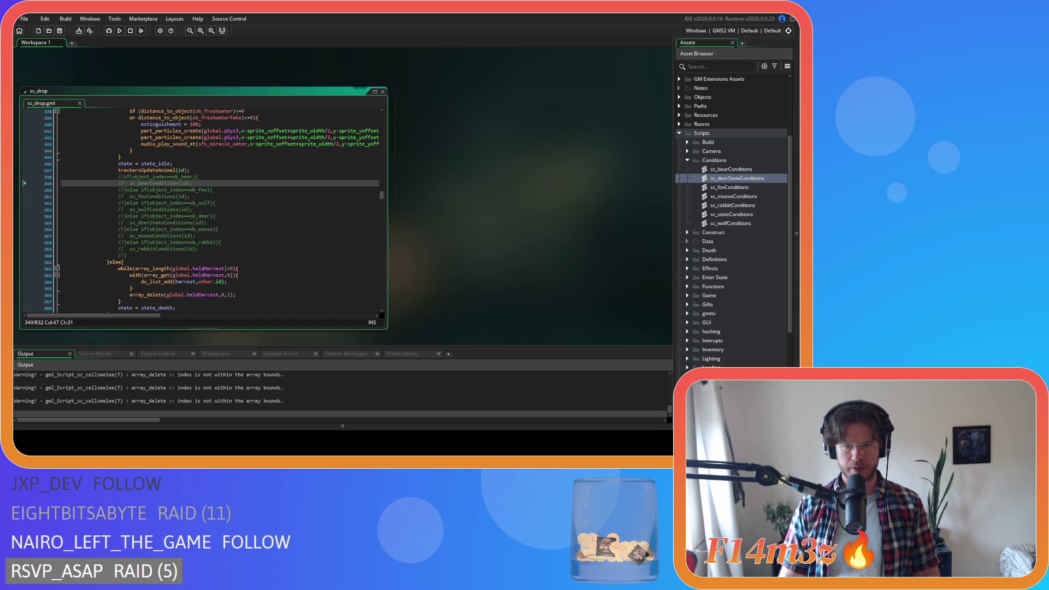
key(alt+Tab)
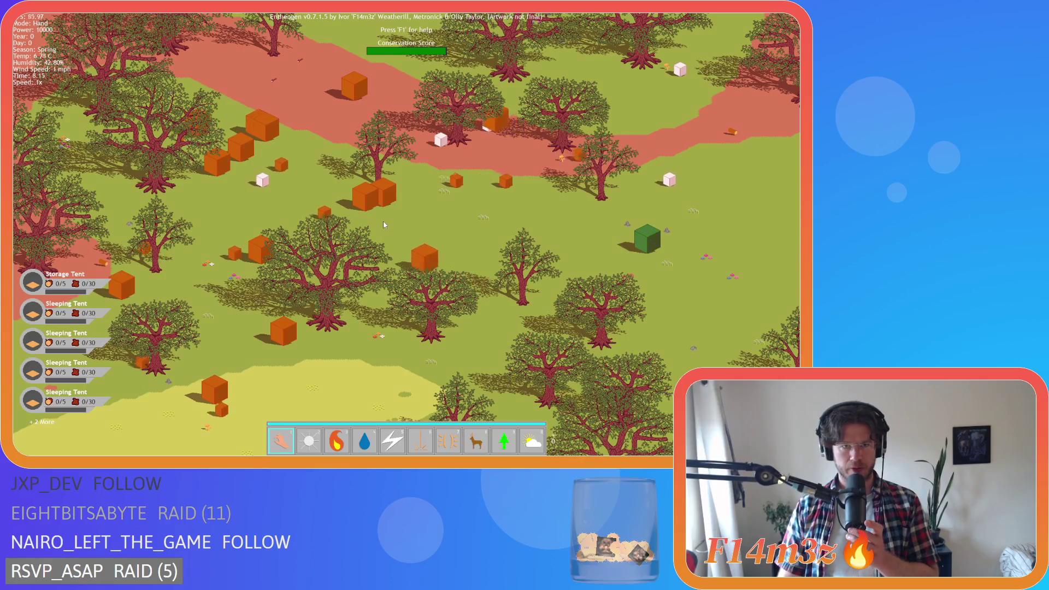
Pan the game map across the yellow field and brown clearing
key(Left)
key(Down)
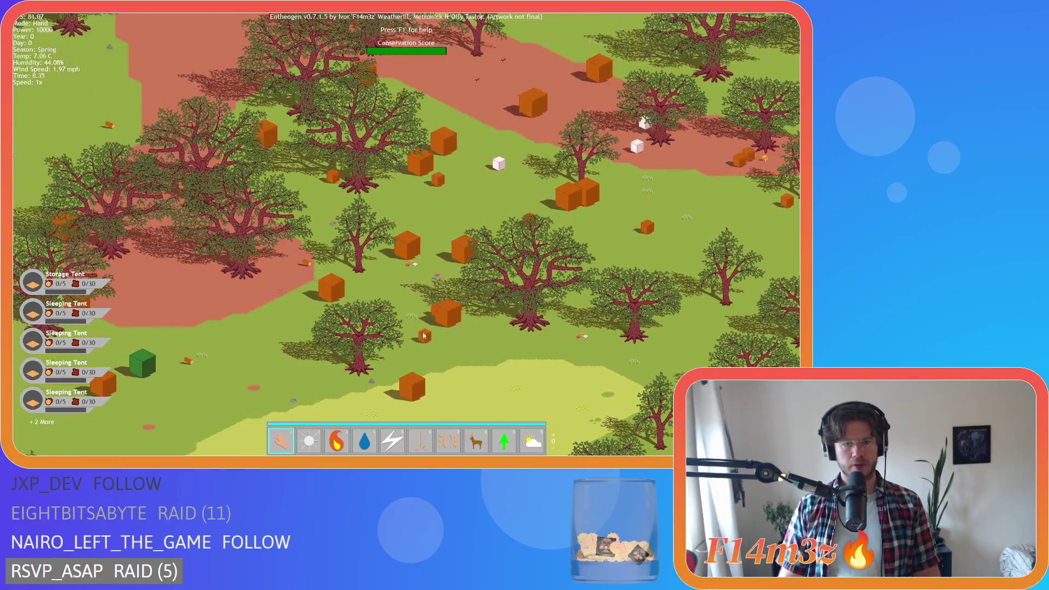
key(Up)
key(Left)
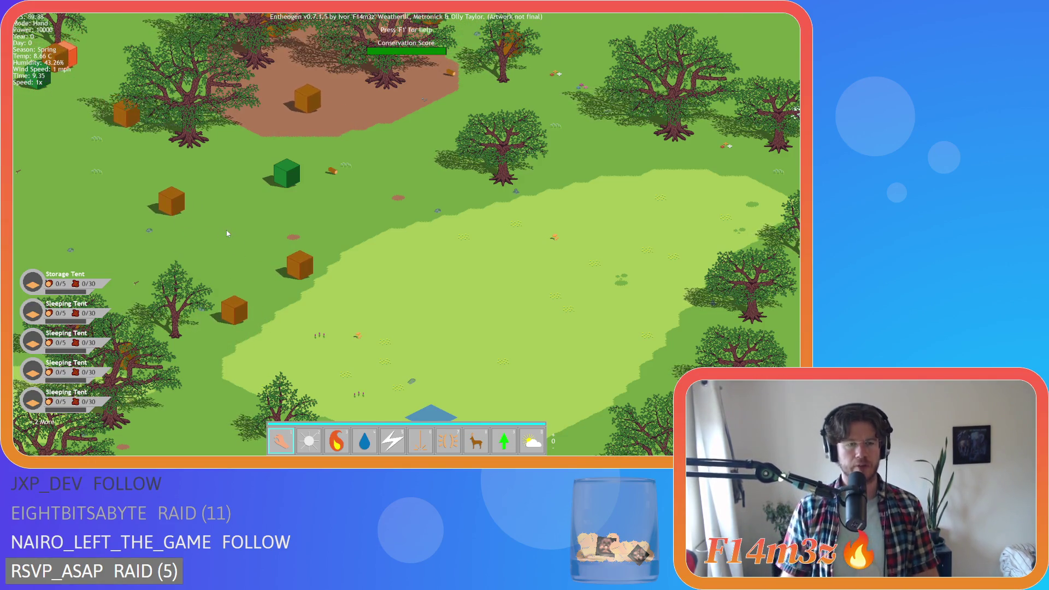
key(d)
key(a)
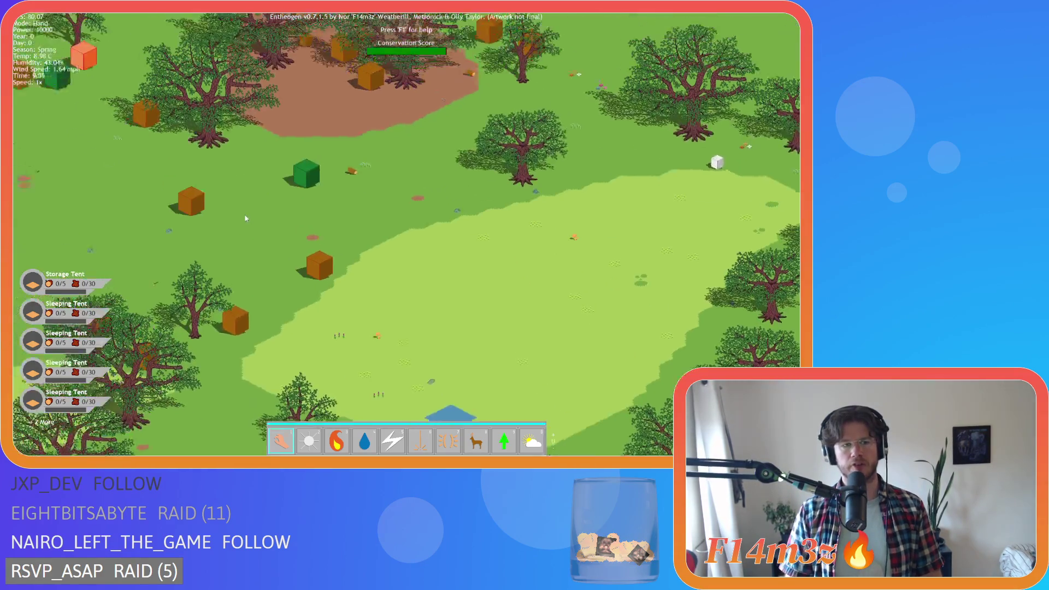
Quit the test game with Escape and Y, then select sc_drop's commented lines 348–360
key(Escape)
key(y)
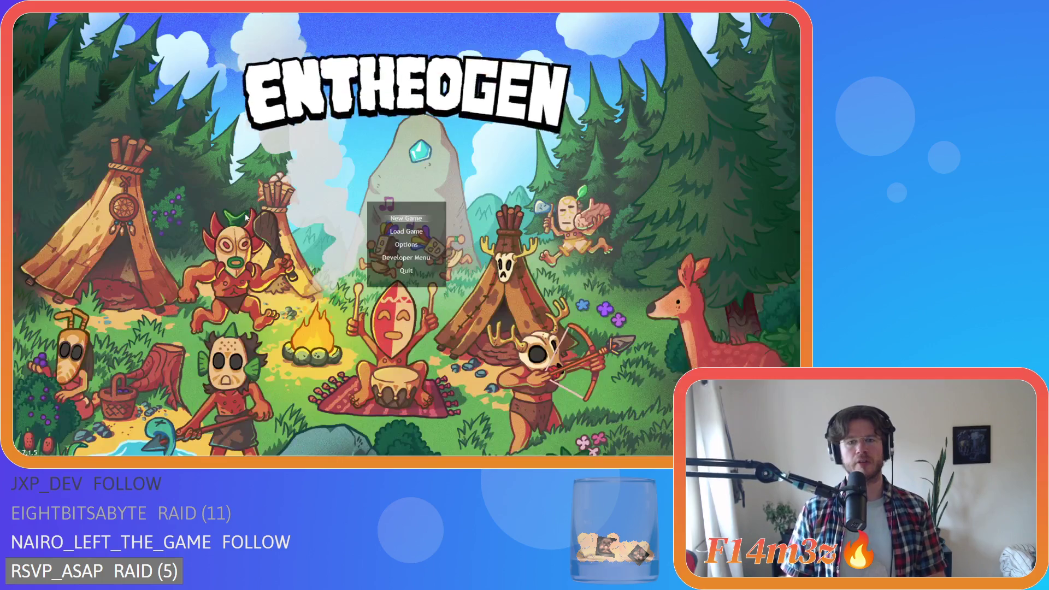
mouse_move(137, 254)
mouse_down()
mouse_move(109, 184)
mouse_move(116, 176)
mouse_up()
Uncomment lines 348–360 and 275–287 in sc_drop, save, and rebuild the game with F5
key(ctrl+shift+k)
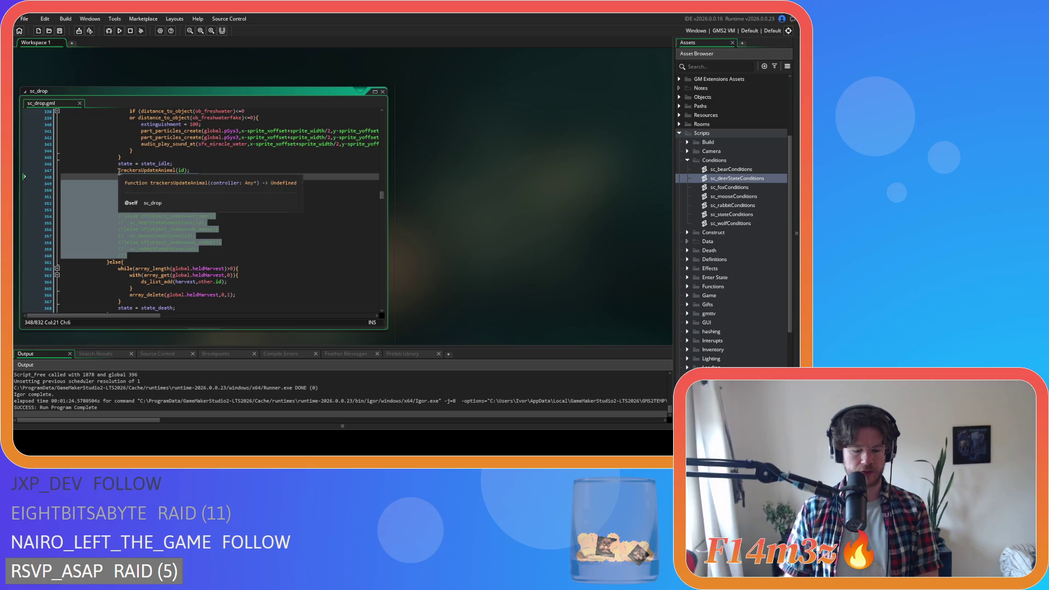
scroll(261, 219, up, 15)
scroll(205, 235, up, 4)
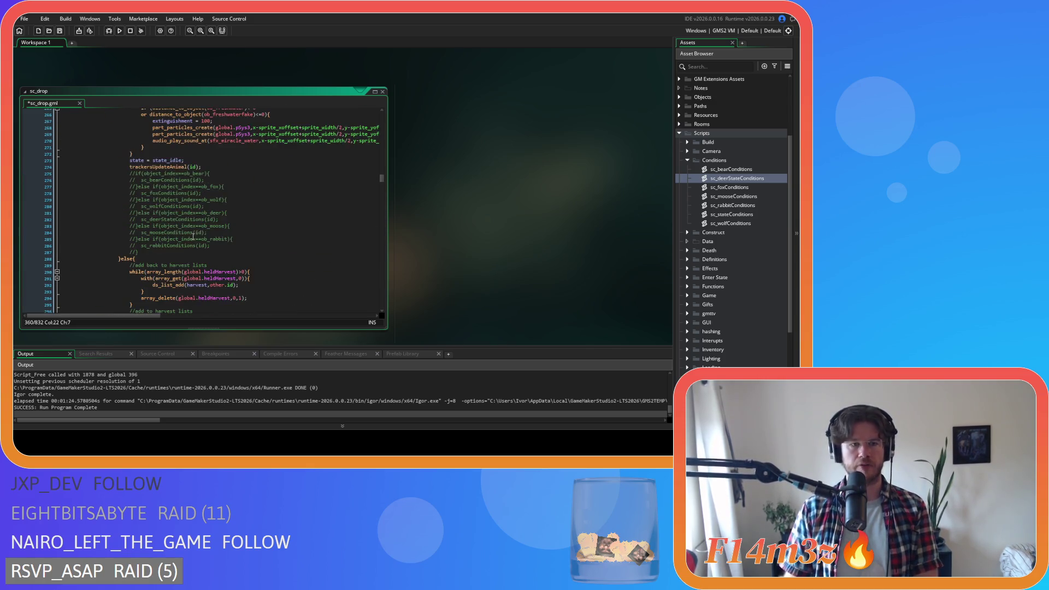
drag(138, 252, 126, 174)
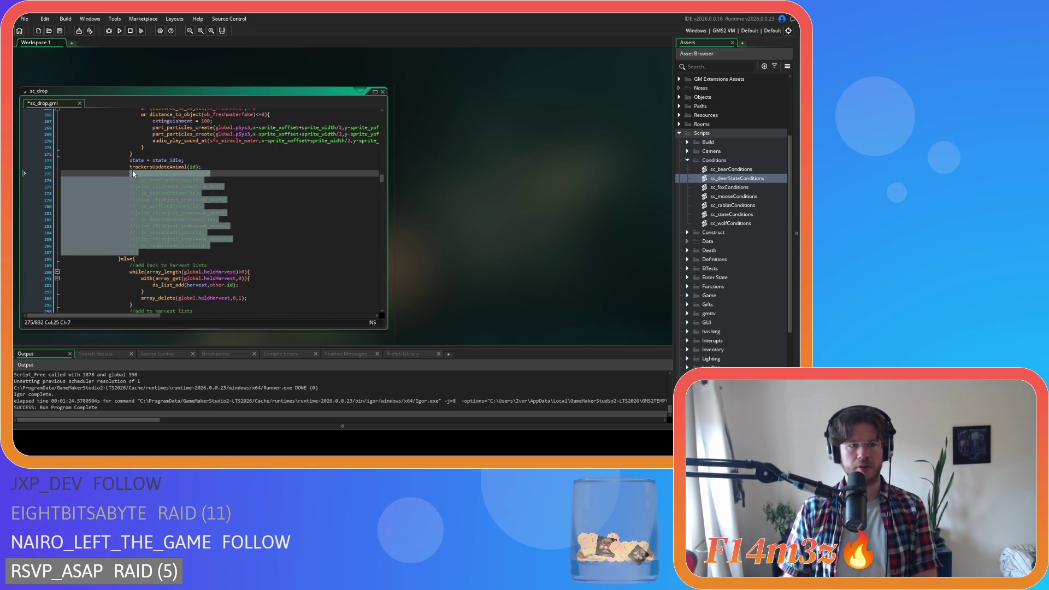
key(ctrl+shift+k)
key(ctrl+s)
click(227, 246)
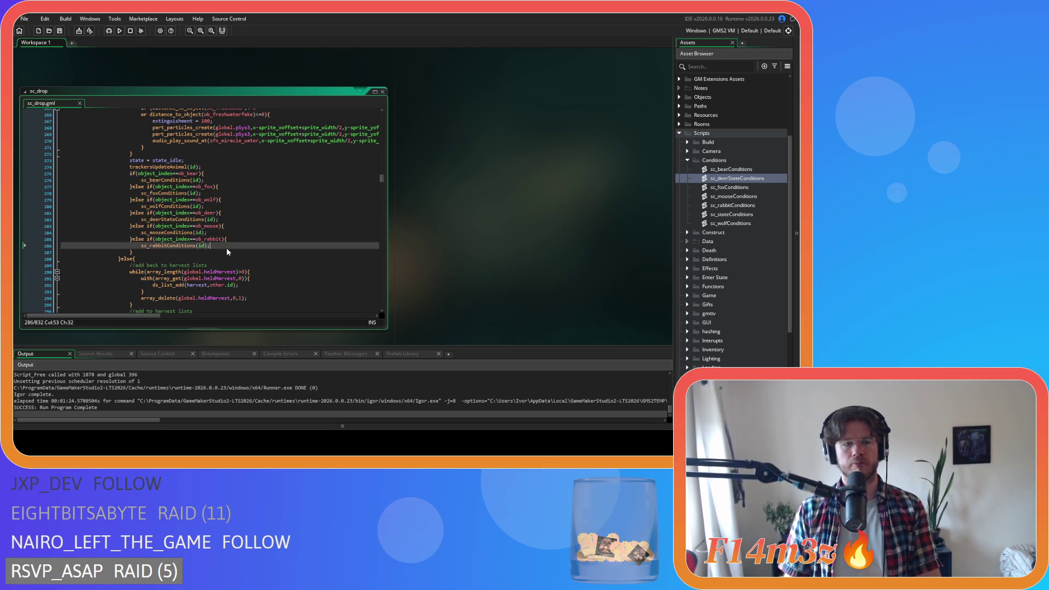
key(F5)
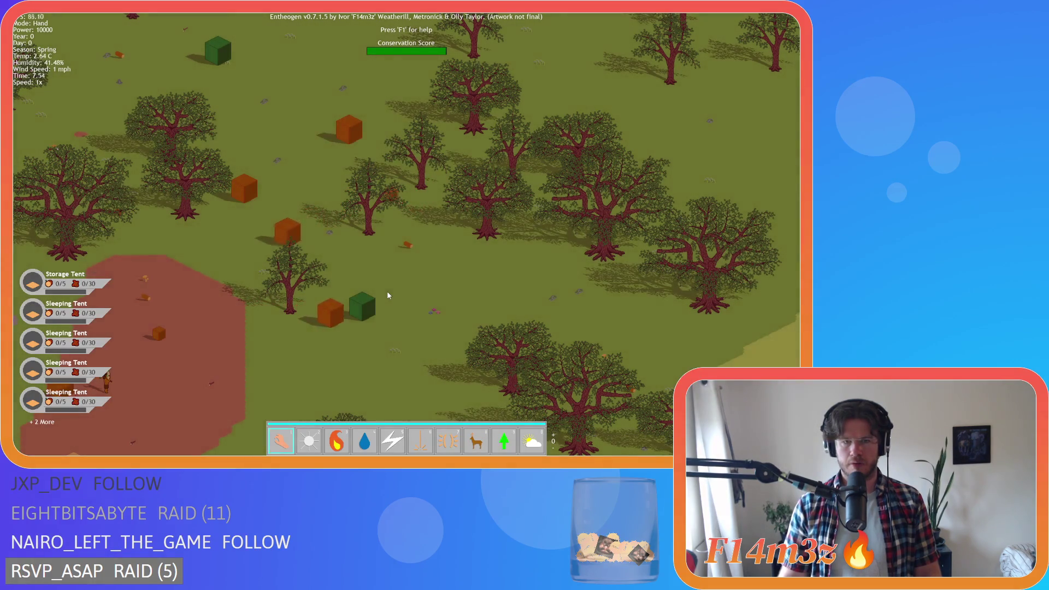
Pan down-right toward the river and red clearing, zooming in and out over the forest
key(s)
key(d)
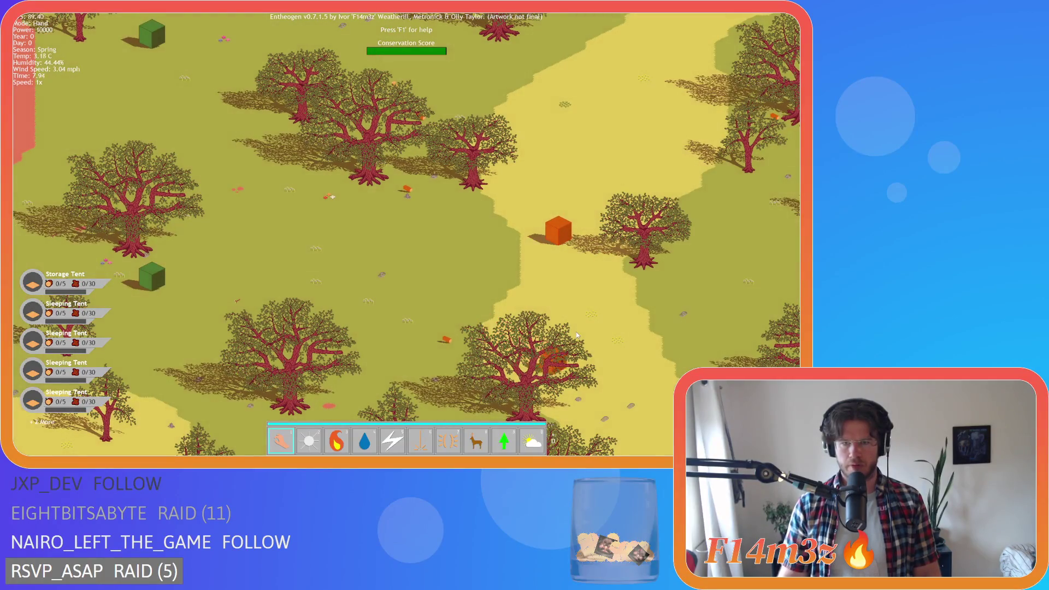
scroll(576, 332, down, 5)
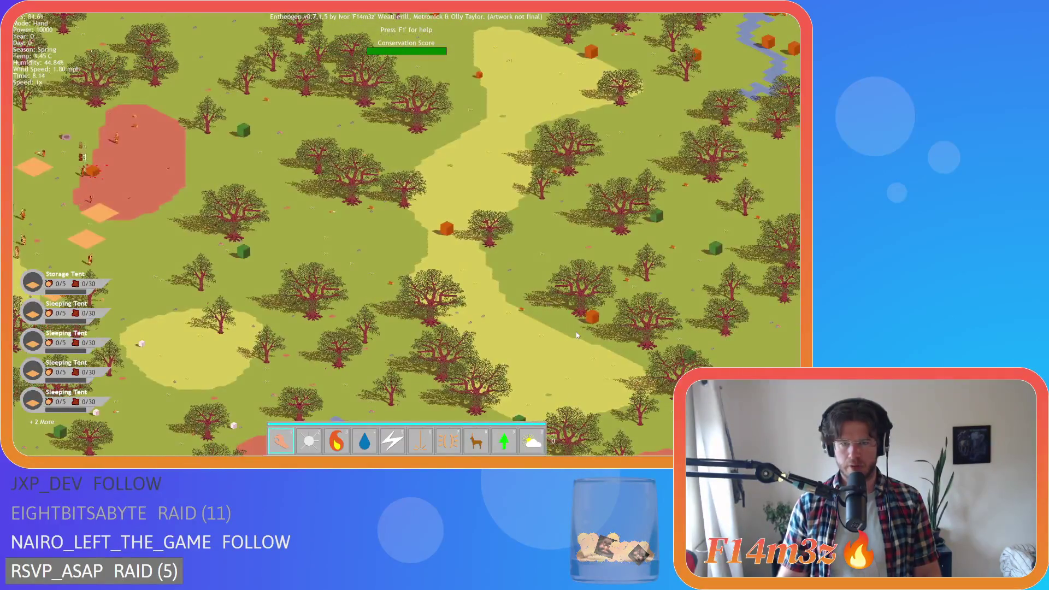
scroll(479, 304, up, 5)
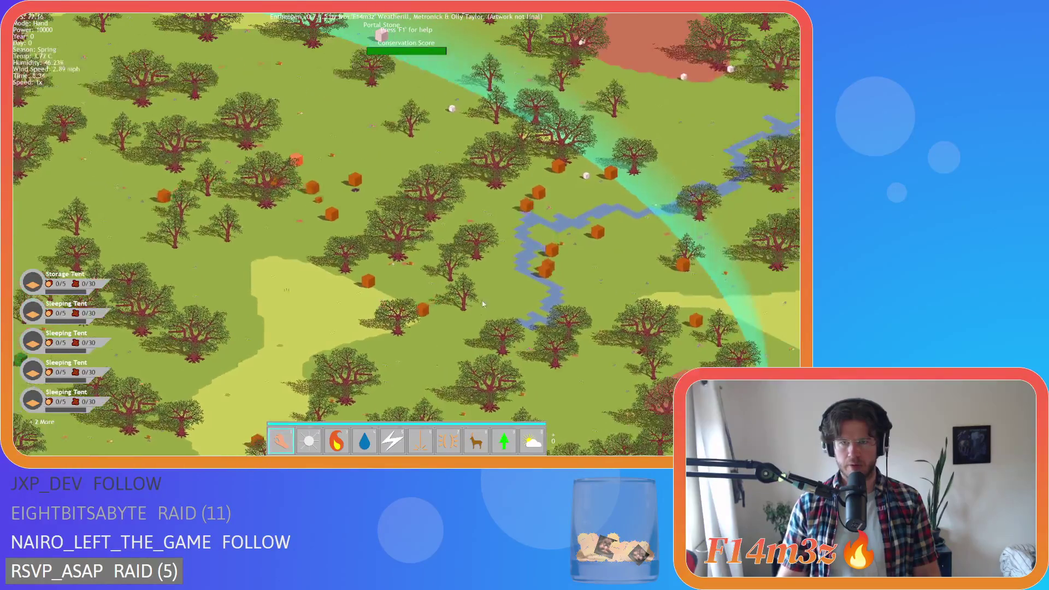
scroll(524, 245, down, 5)
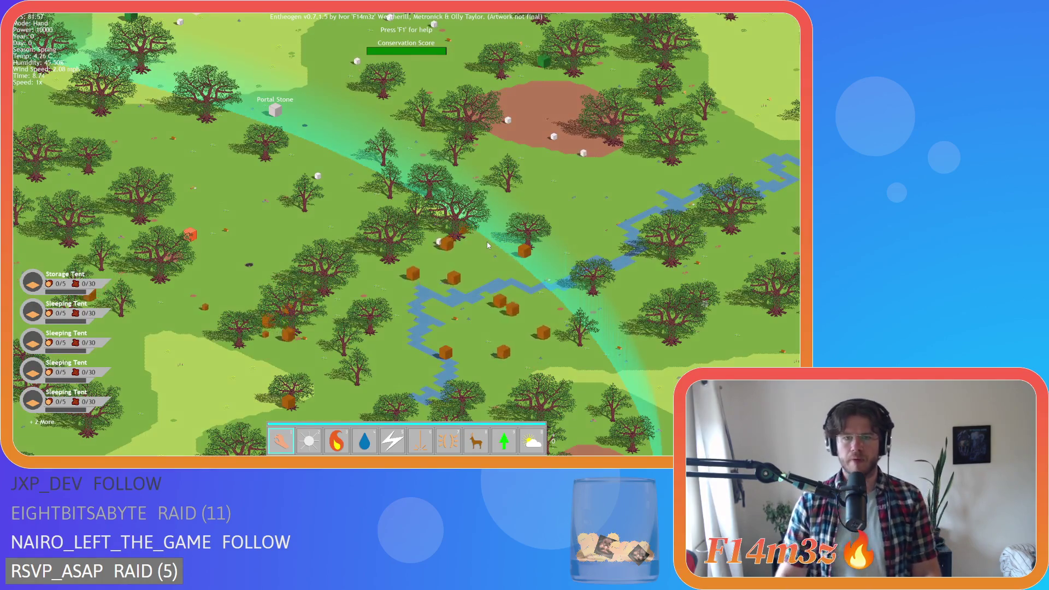
key(s)
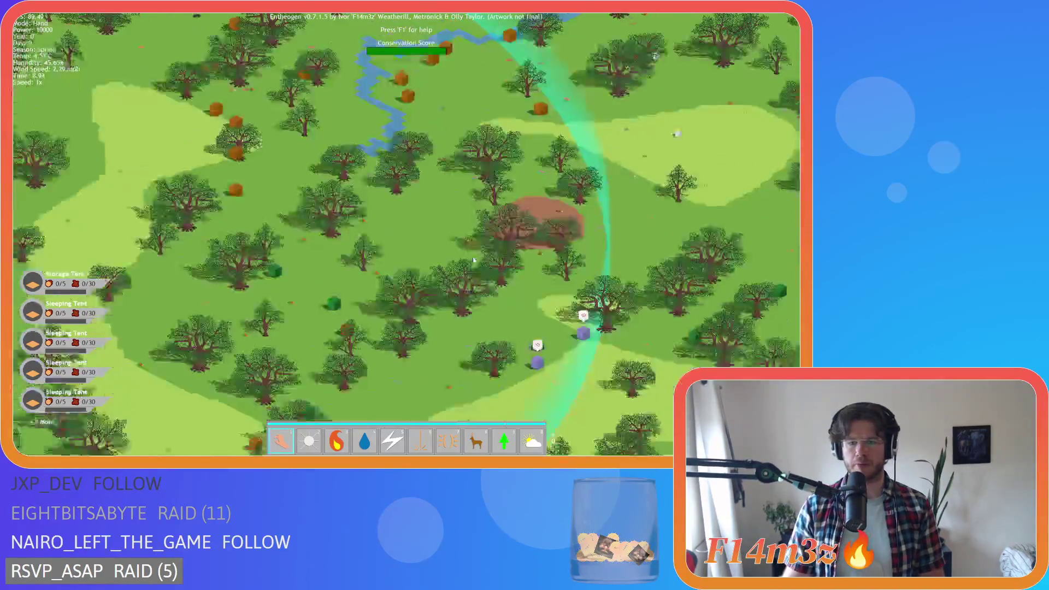
key(s)
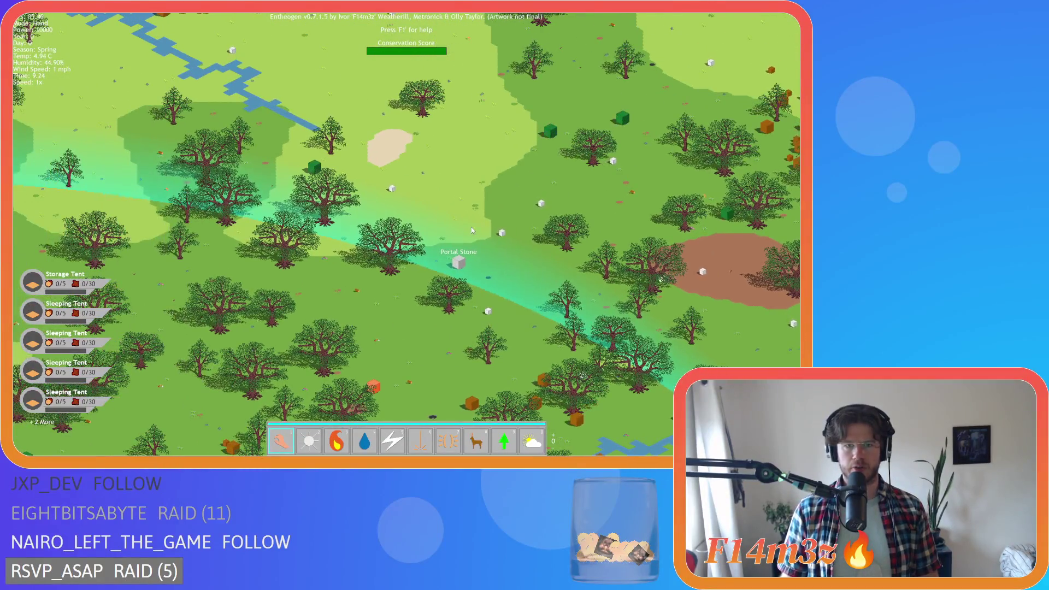
key(w)
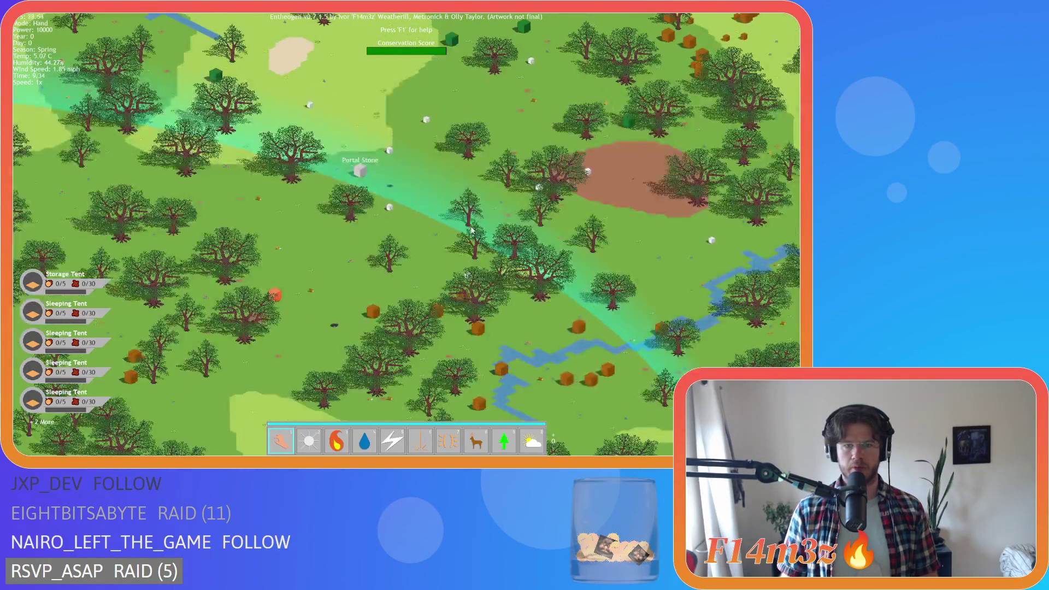
scroll(398, 213, up, 3)
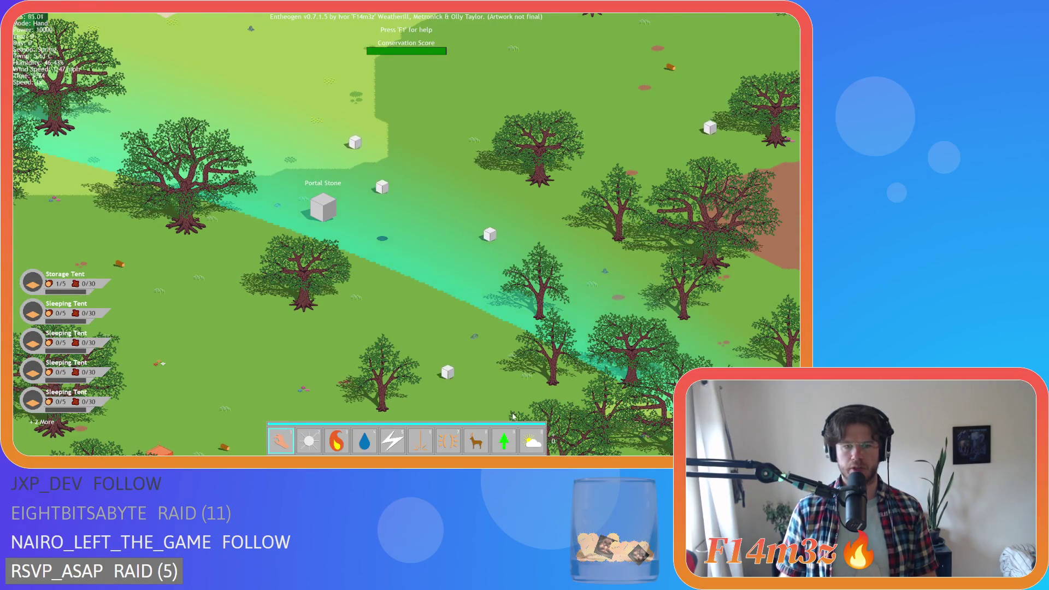
Pan toward the Portal Stone and around the rabbit, zooming in and out to check it
drag(514, 416, 454, 338)
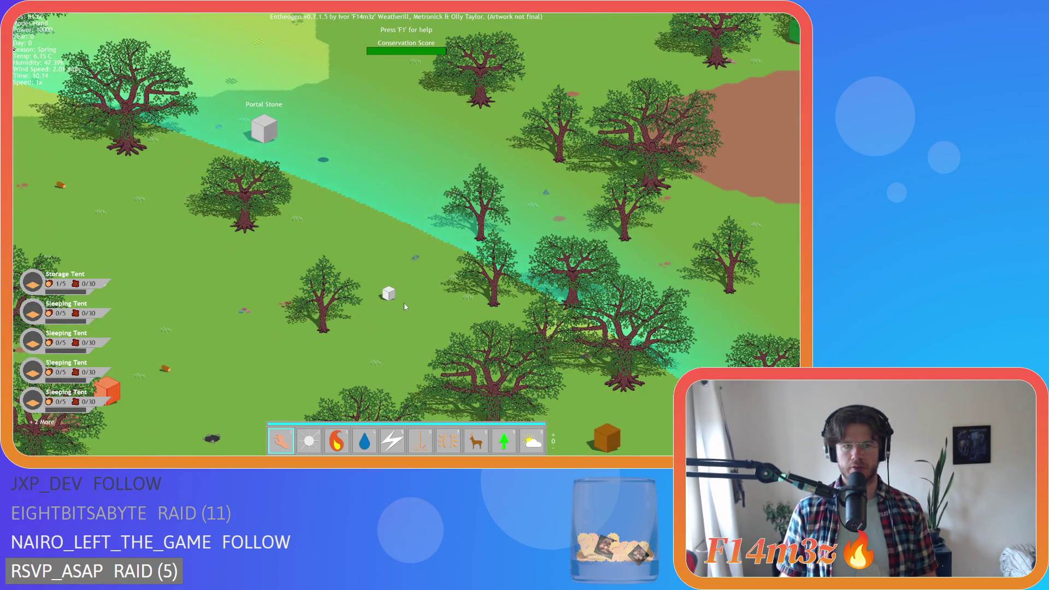
key(d)
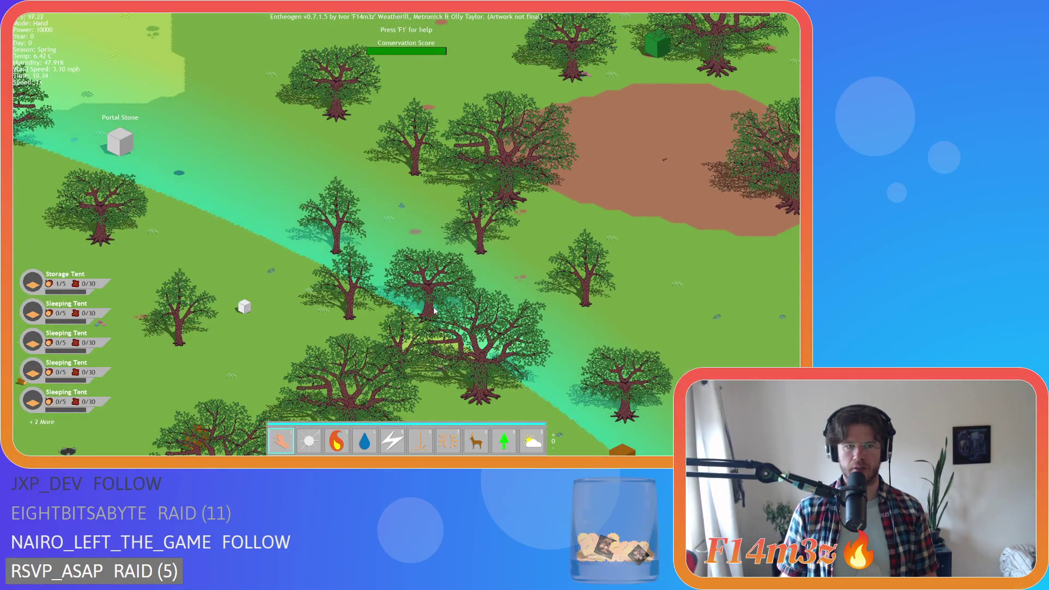
key(a)
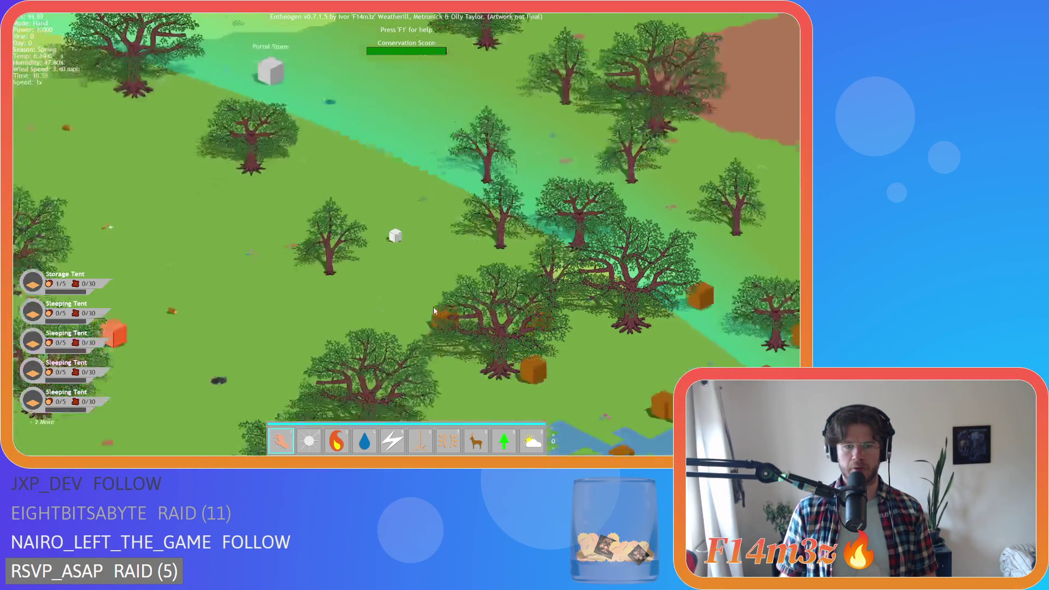
key(w)
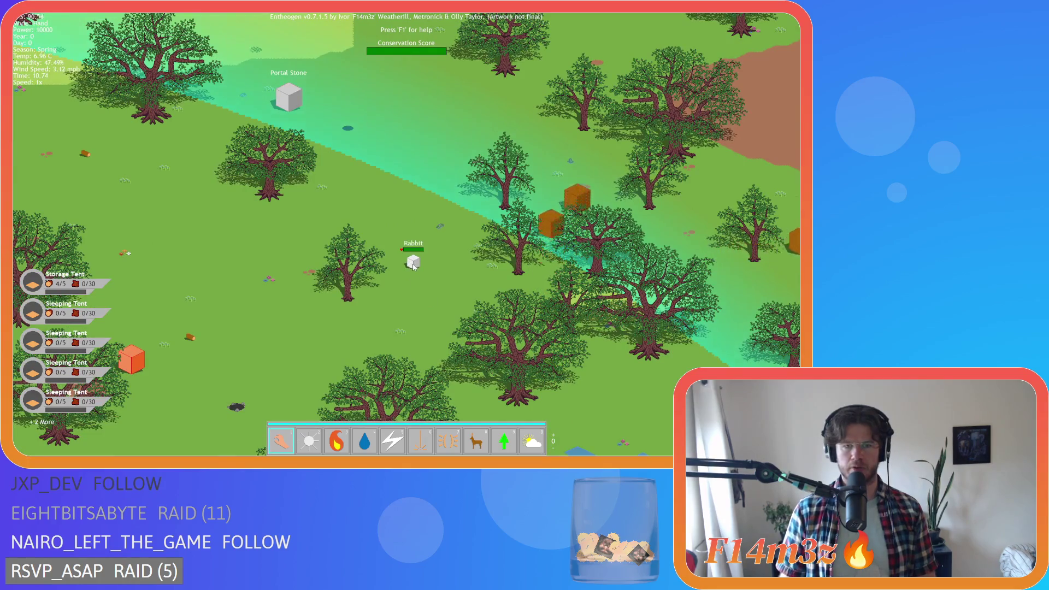
key(d)
key(s)
key(w)
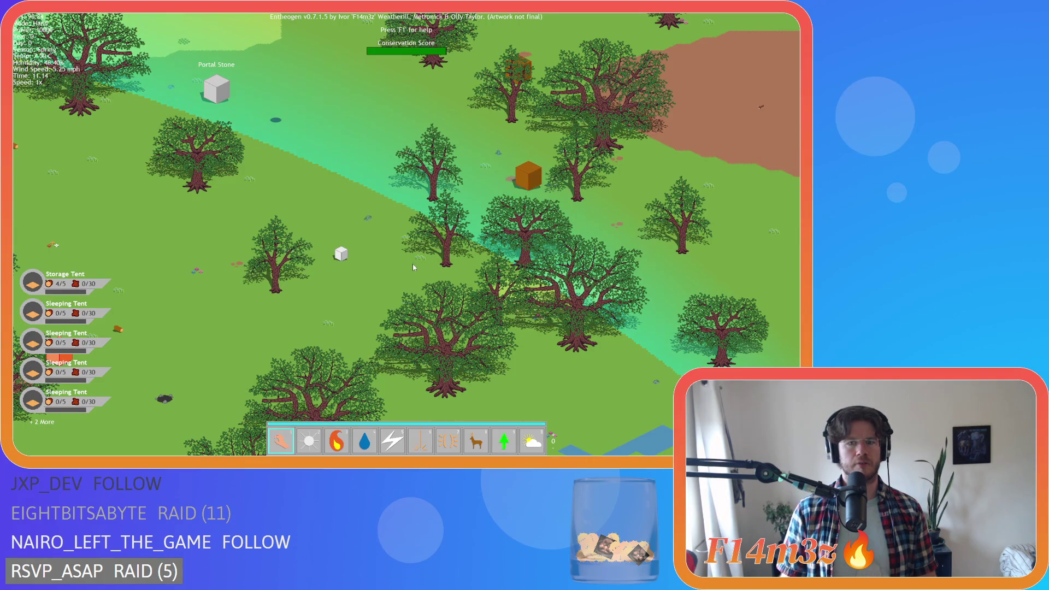
scroll(413, 267, down, 3)
scroll(281, 322, up, 3)
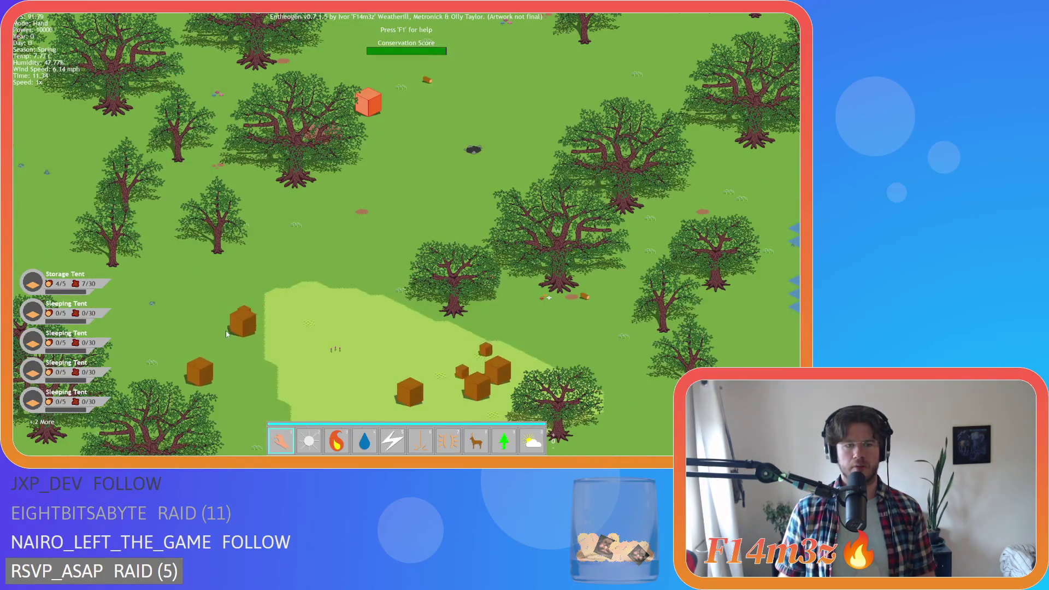
key(w)
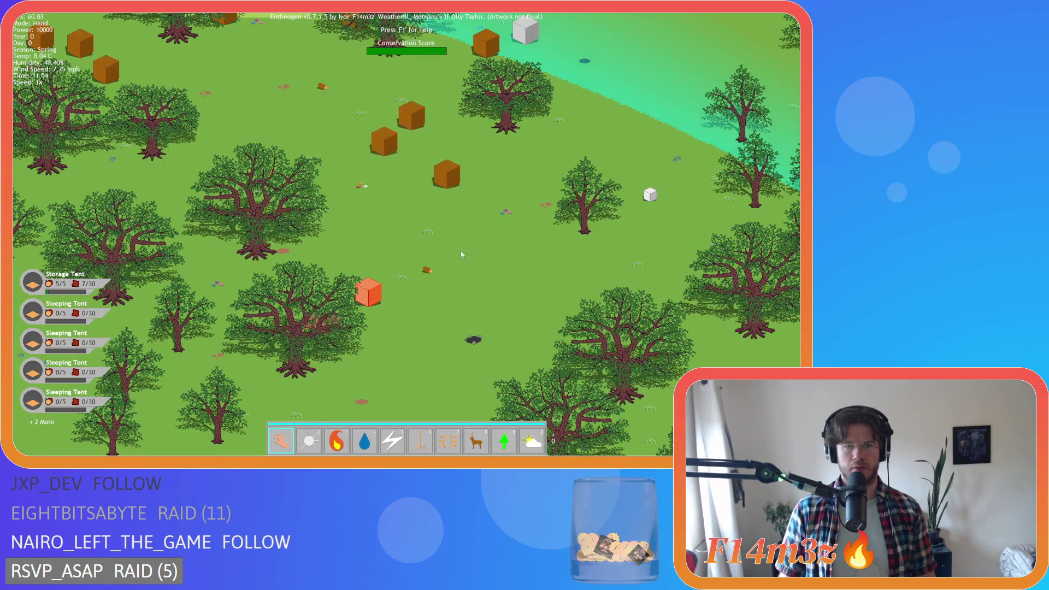
scroll(465, 271, down, 3)
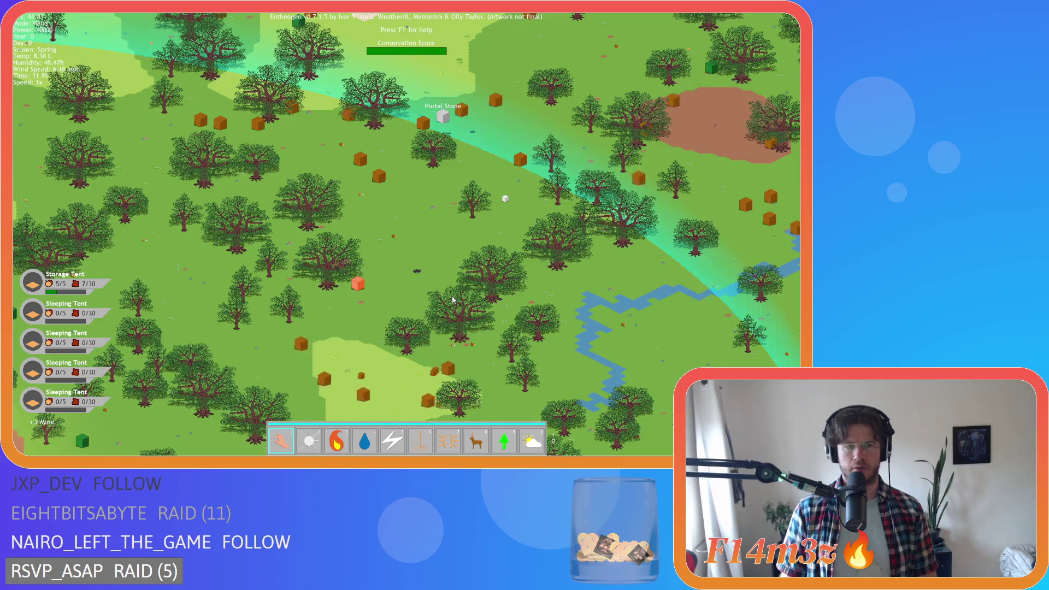
scroll(365, 268, up, 3)
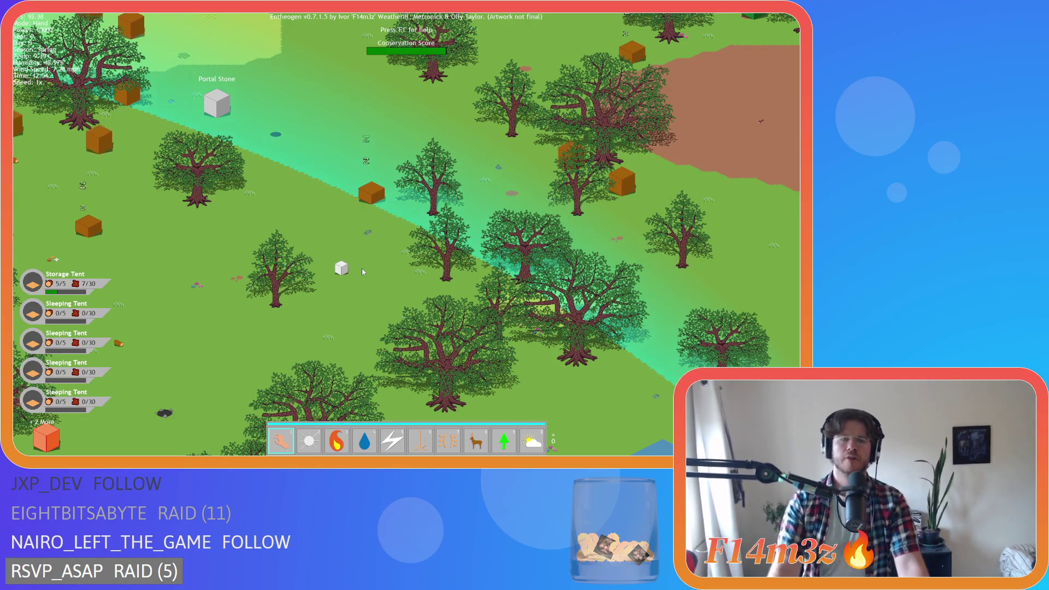
scroll(362, 268, down, 3)
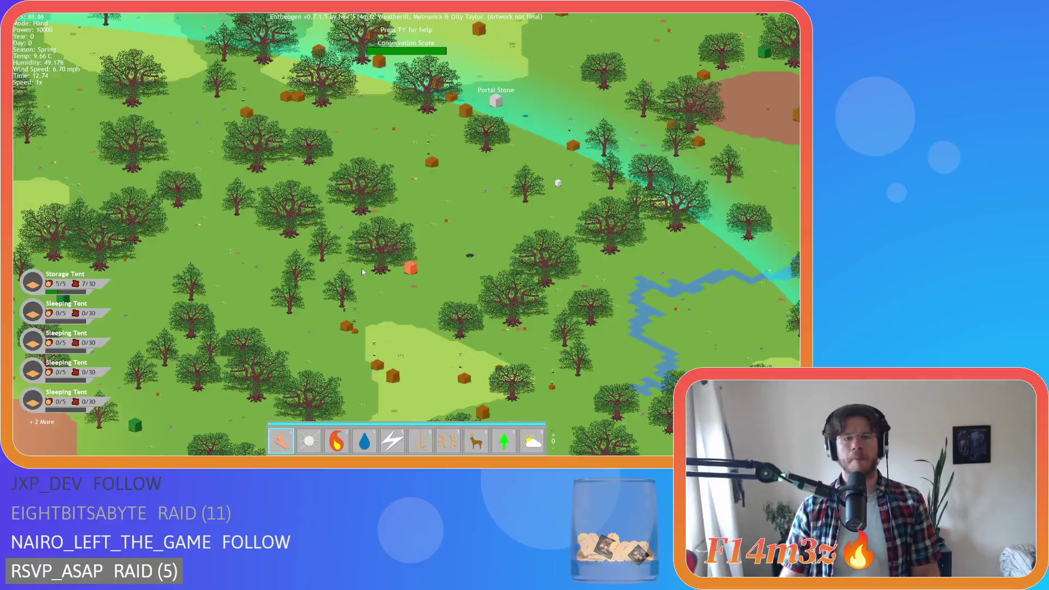
scroll(398, 208, up, 3)
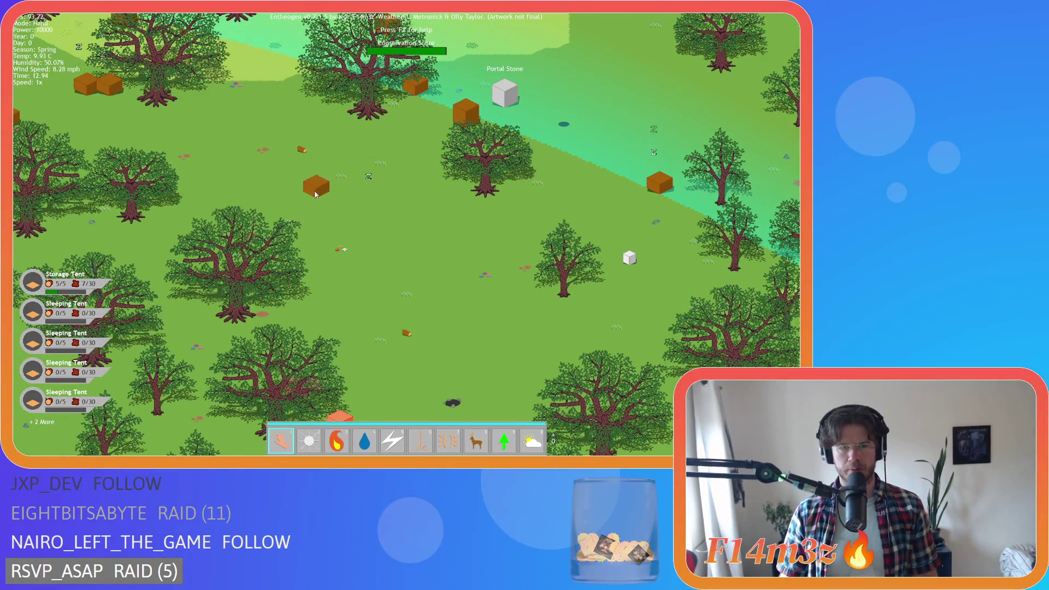
key(w)
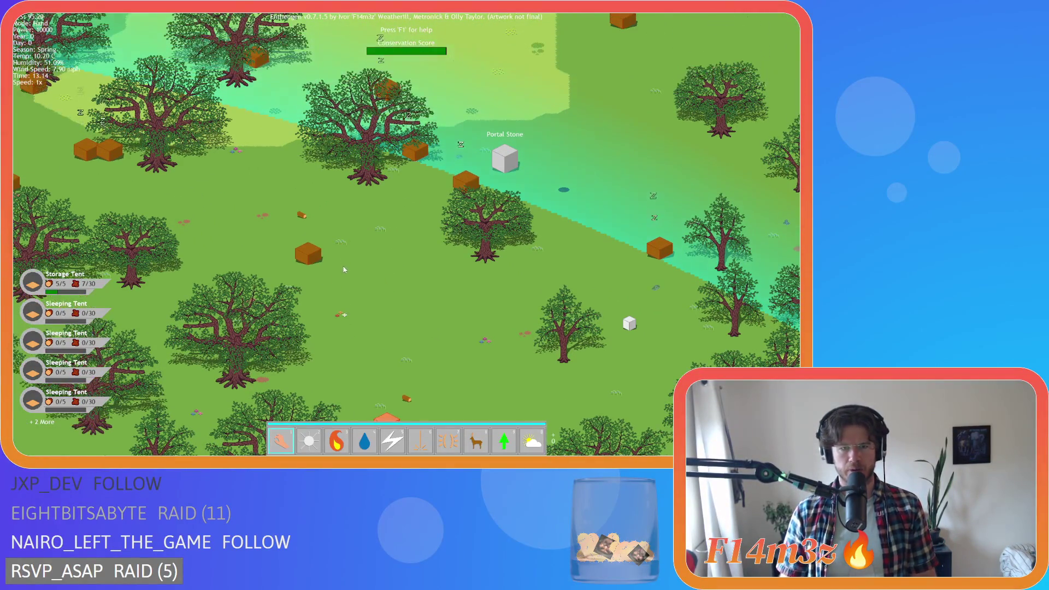
key(d)
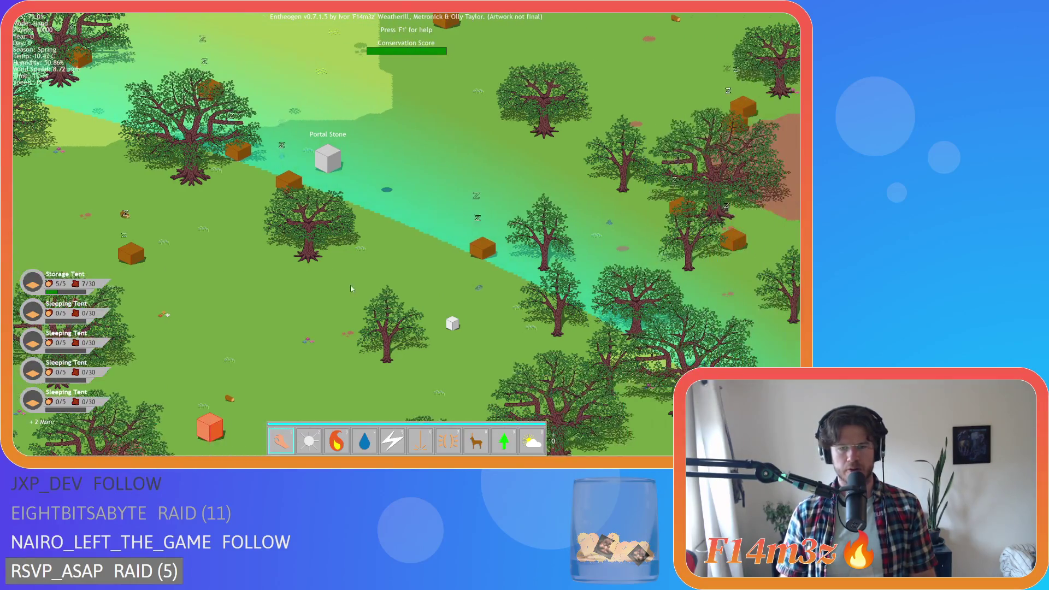
scroll(473, 361, down, 2)
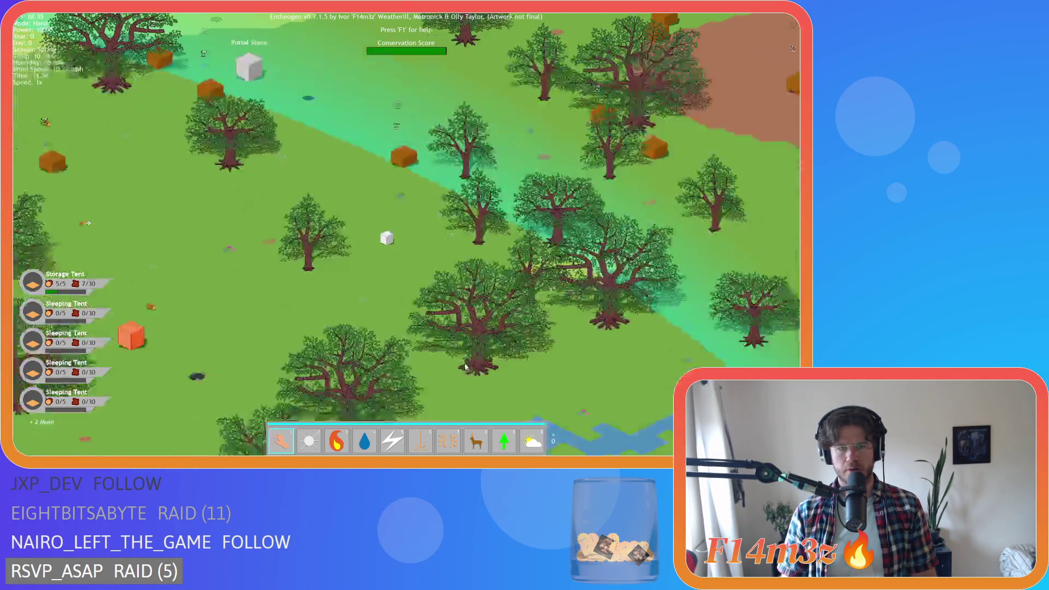
scroll(466, 368, down, 2)
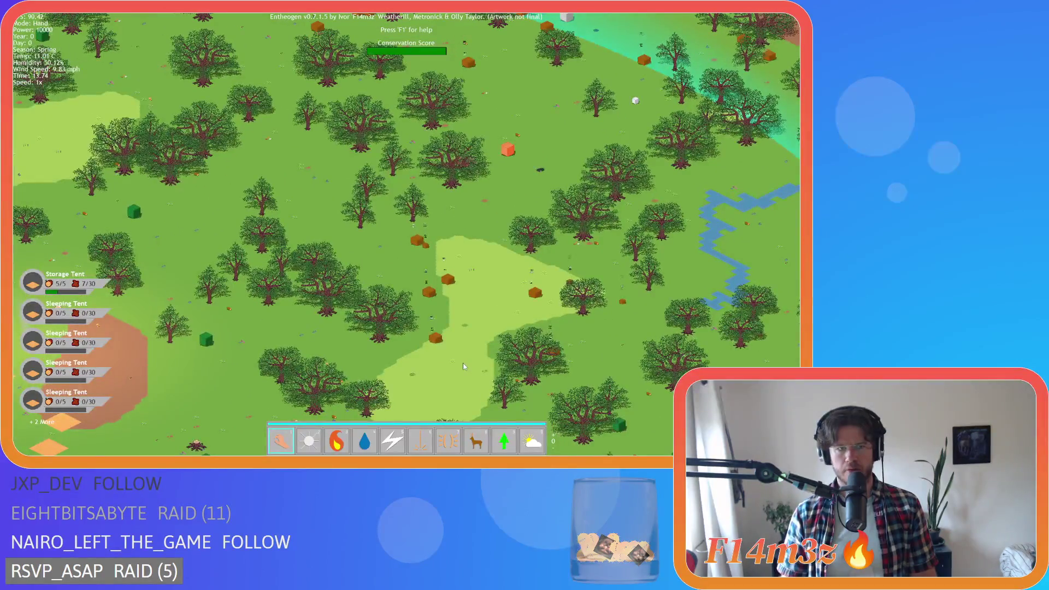
Sweep the close-up view around the forest, ending west toward the Expansion Stone
key(d)
key(w)
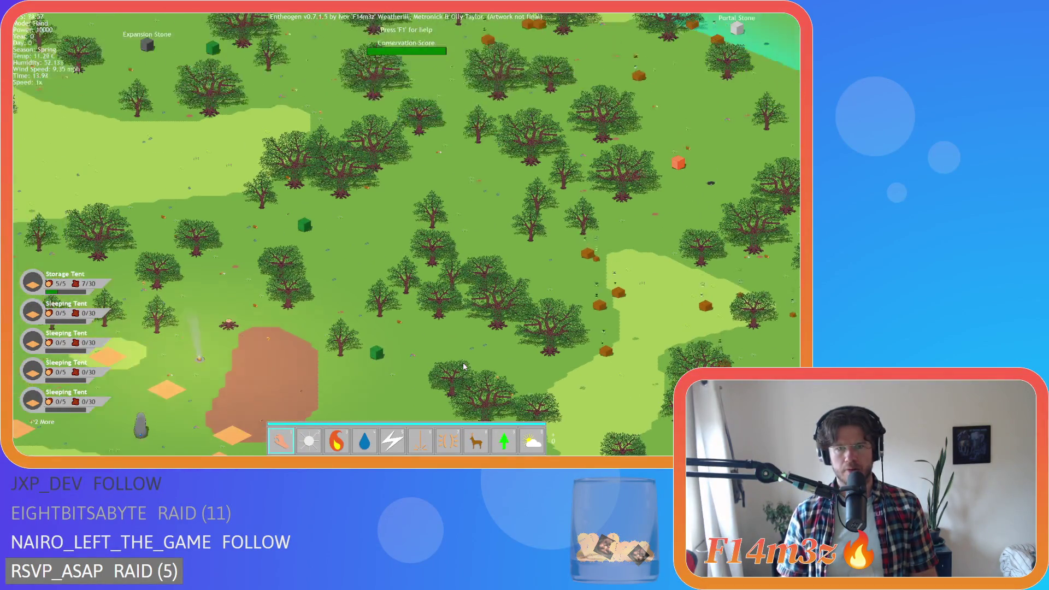
scroll(463, 362, down, 5)
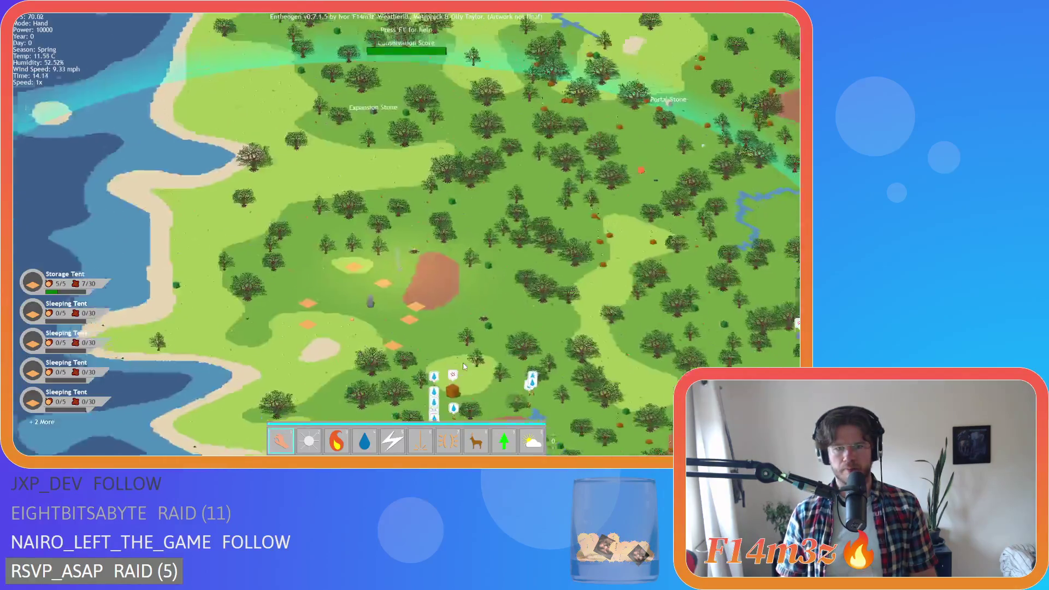
key(d)
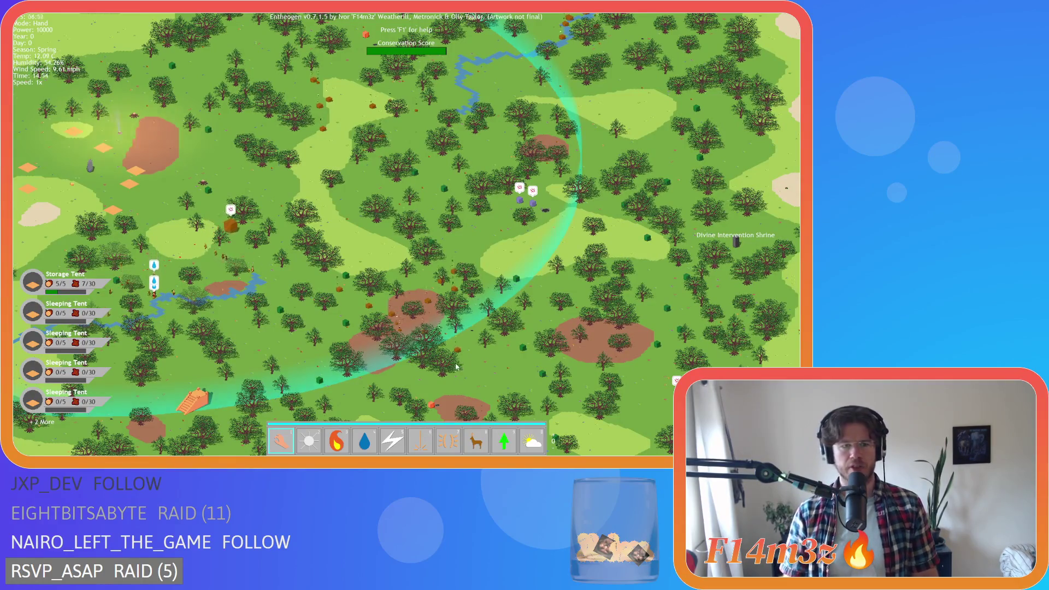
key(d)
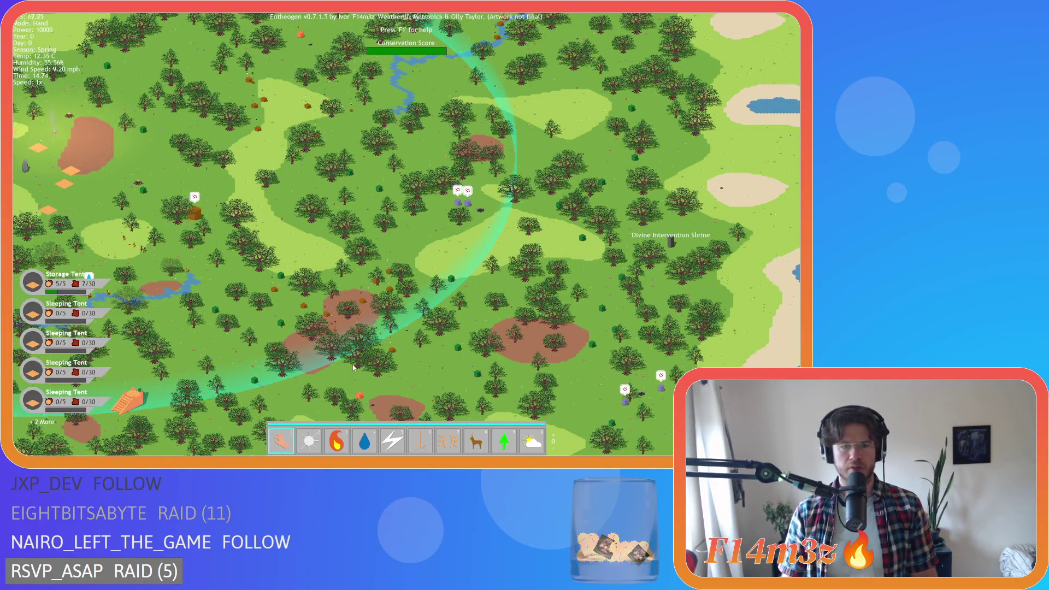
key(w)
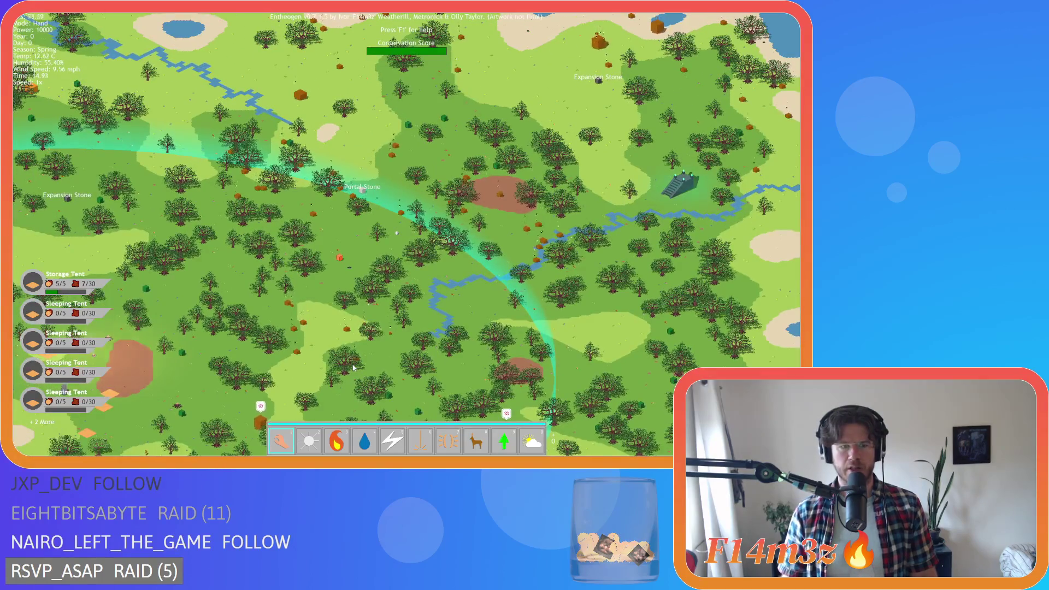
key(a)
key(s)
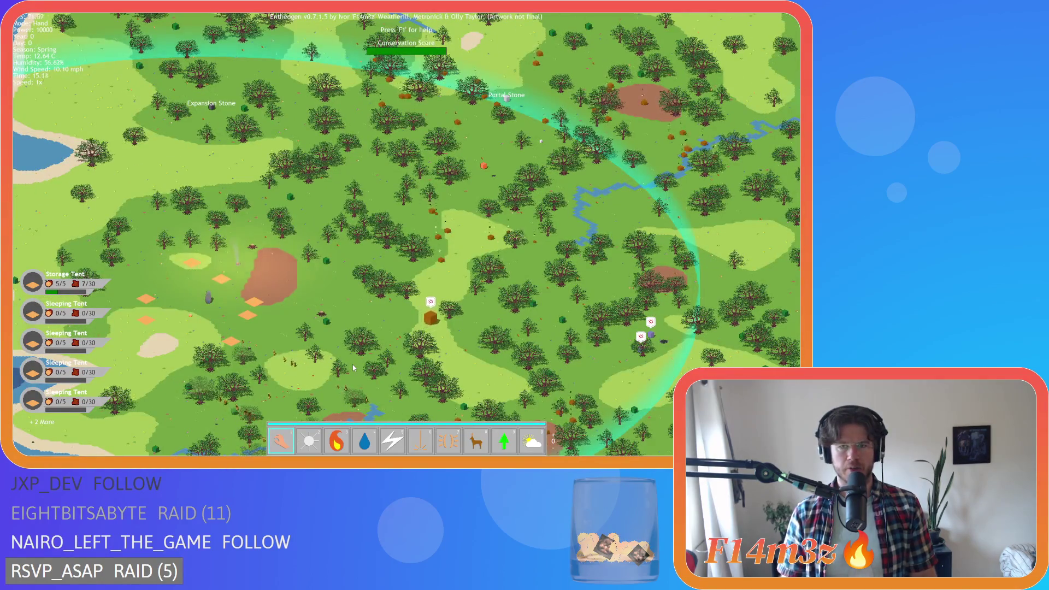
key(w)
key(d)
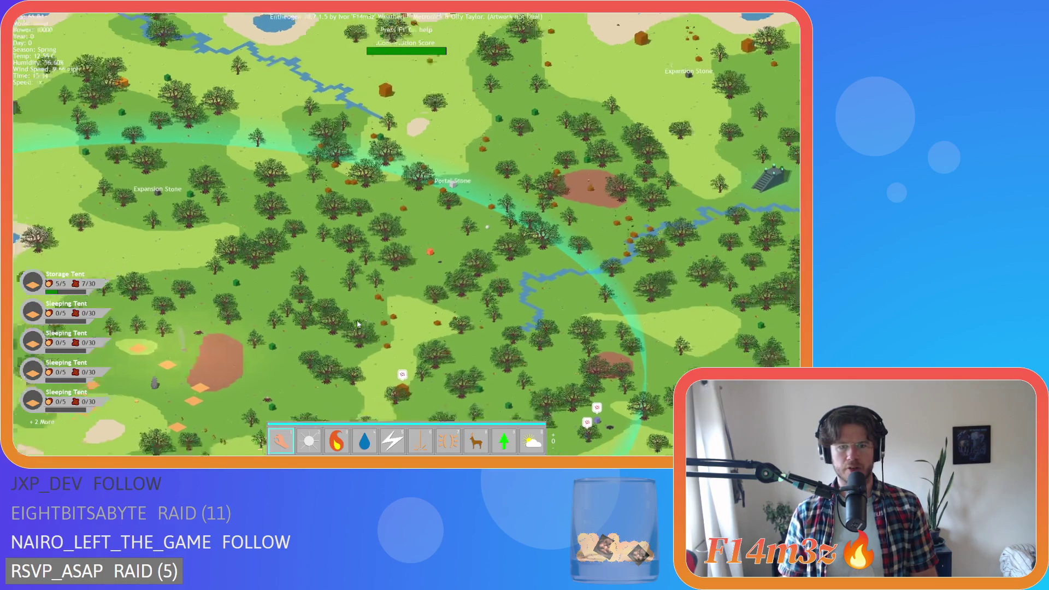
key(s)
key(a)
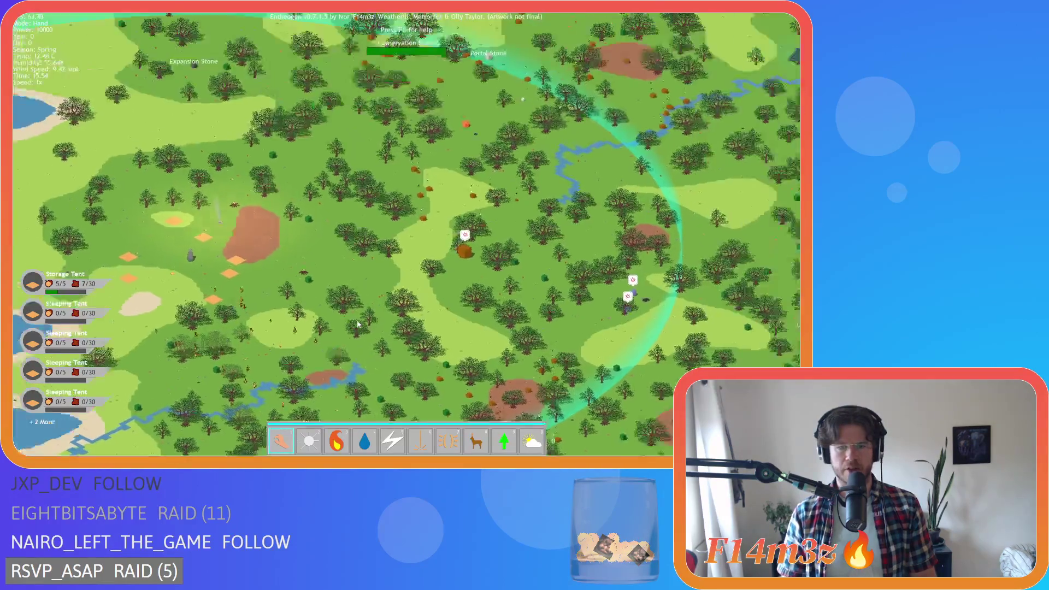
key(d)
key(w)
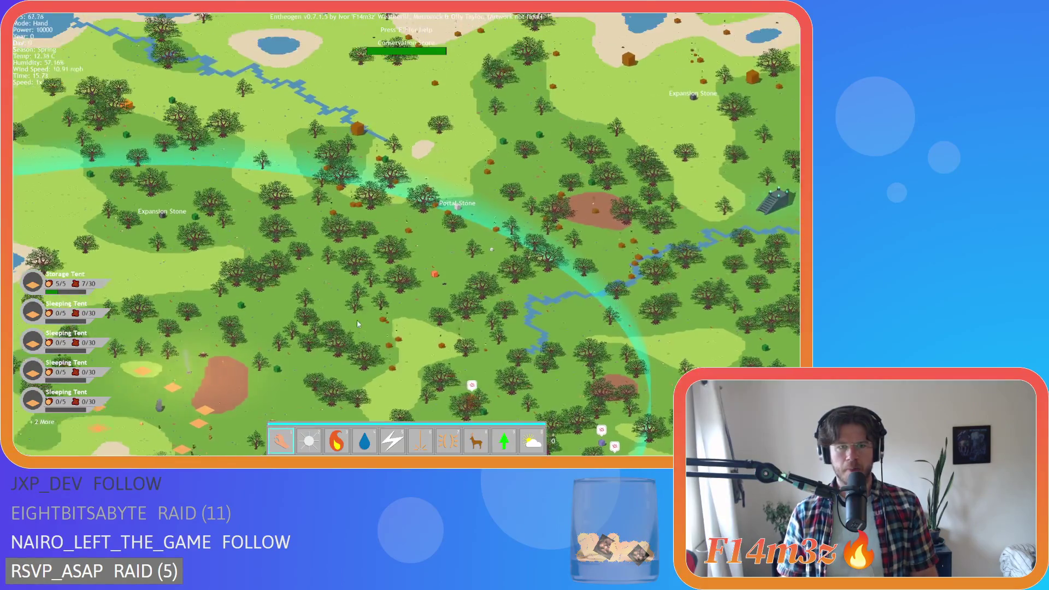
key(a)
key(s)
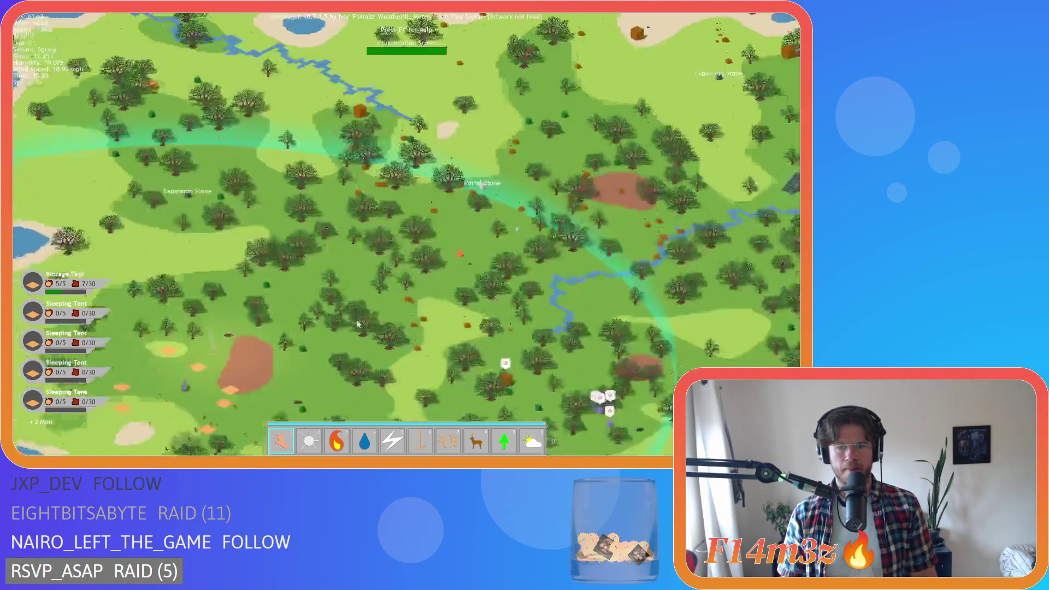
key(d)
key(s)
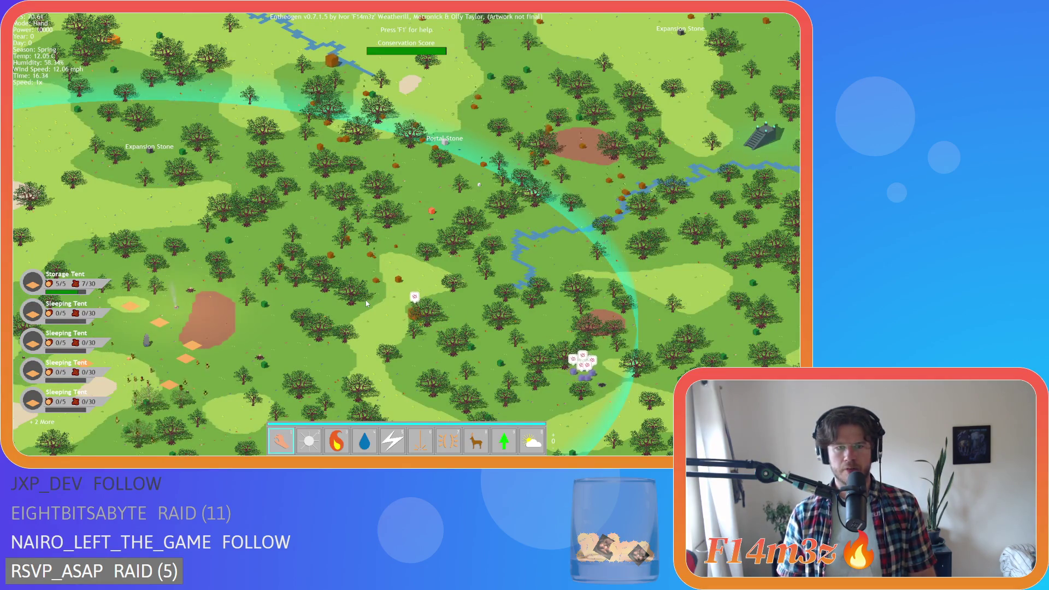
key(w)
key(a)
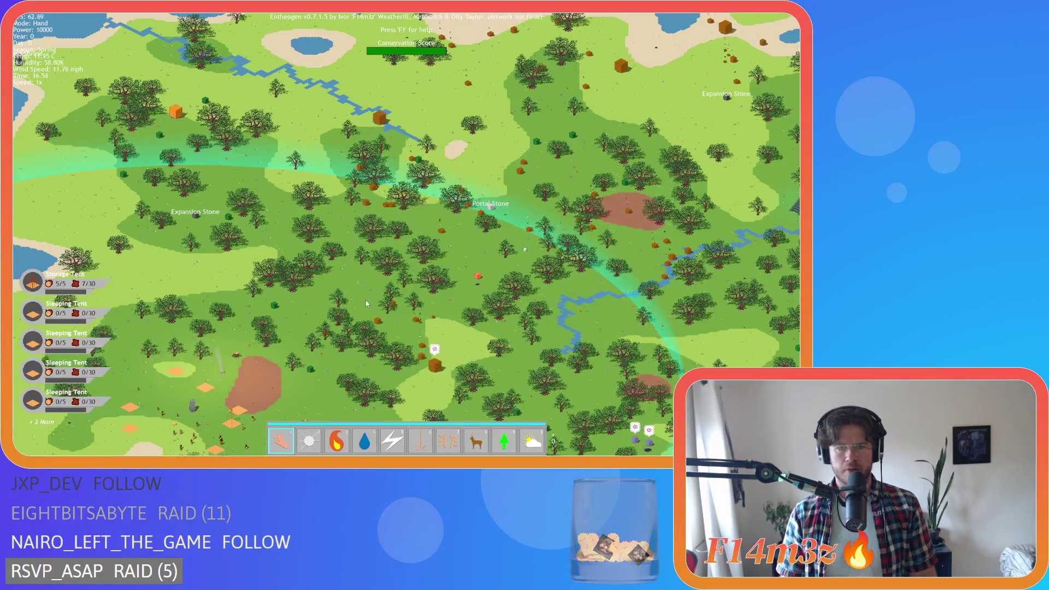
scroll(365, 300, up, 2)
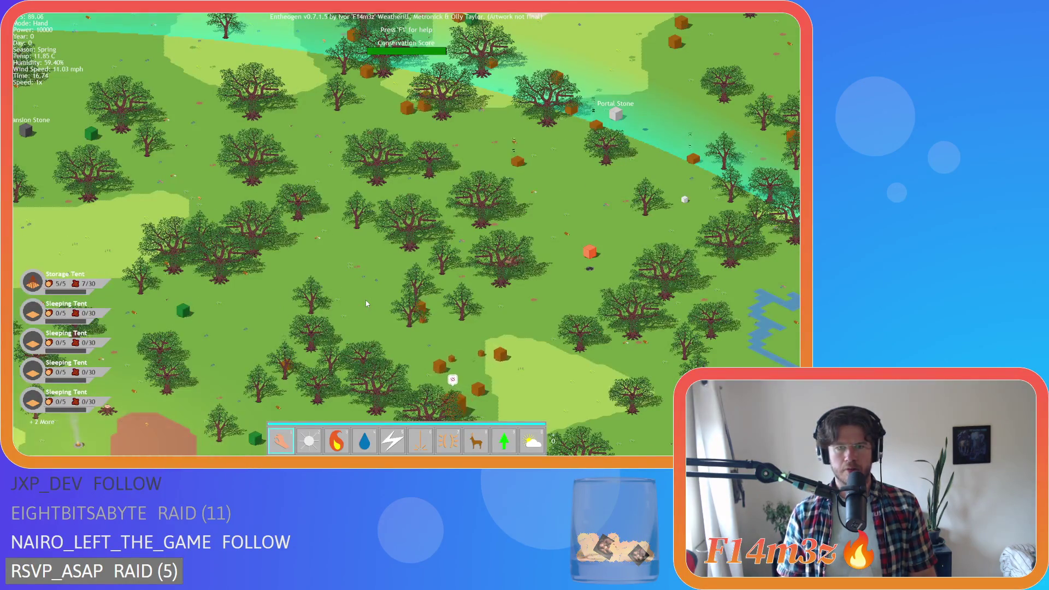
scroll(365, 300, down, 3)
scroll(365, 300, up, 3)
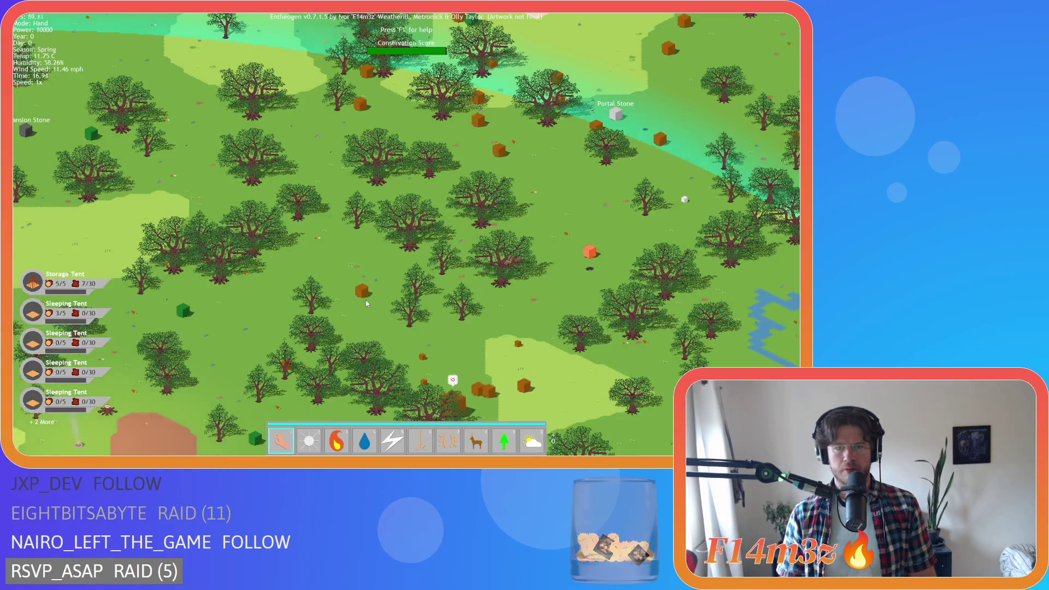
key(w)
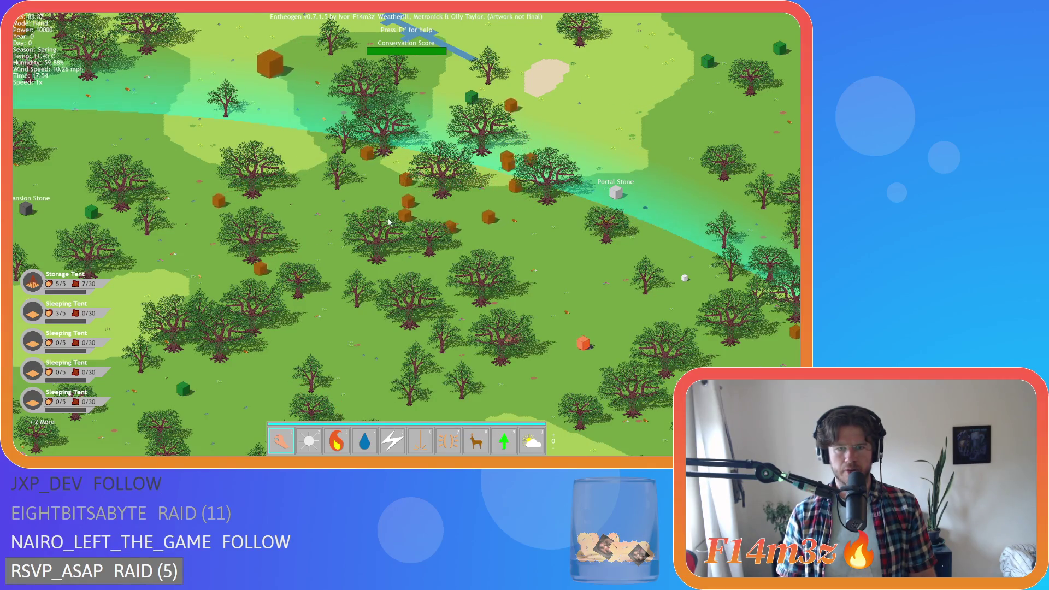
scroll(332, 225, down, 3)
scroll(319, 228, up, 3)
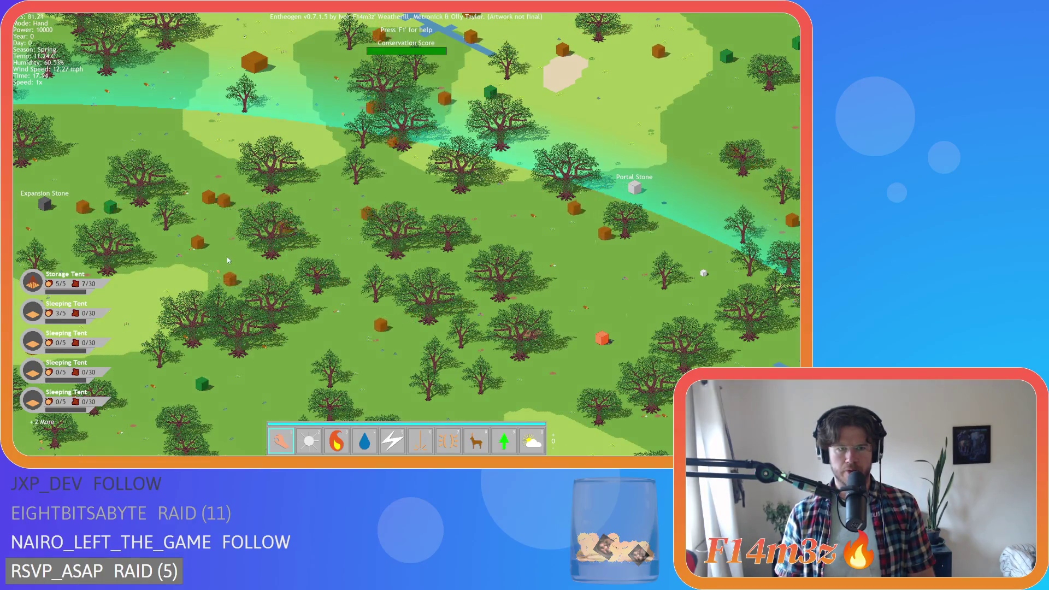
key(a)
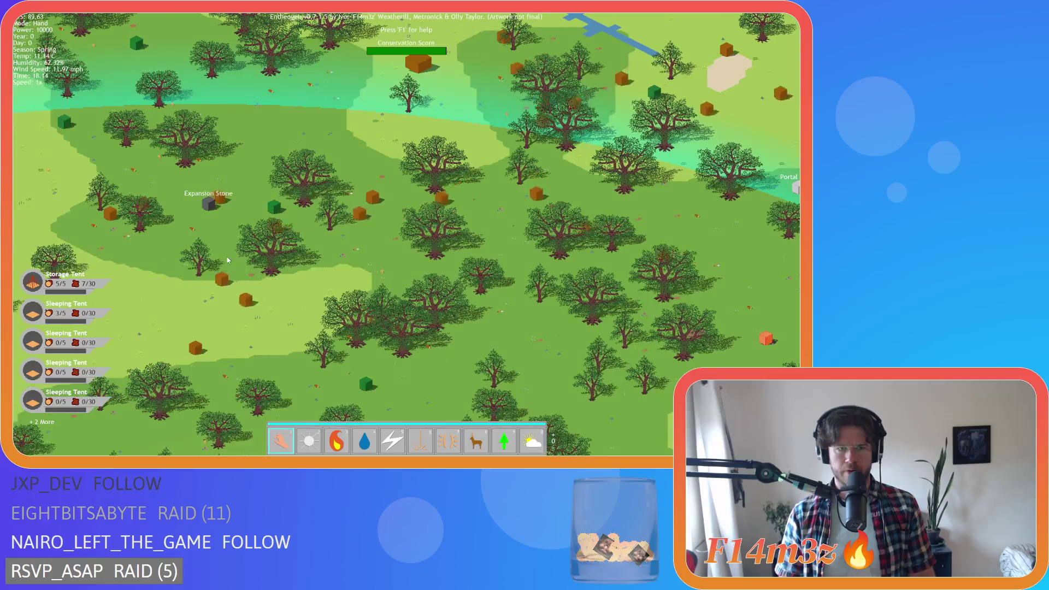
Zoom in on the Deer between the stones, then pull back to see more forest
key(d)
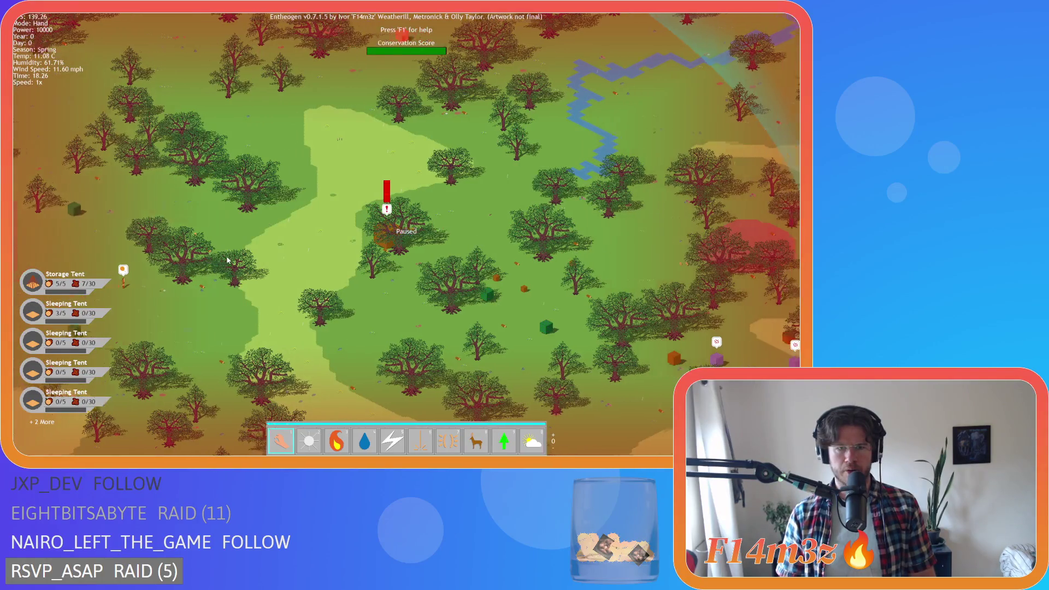
scroll(161, 229, down, 5)
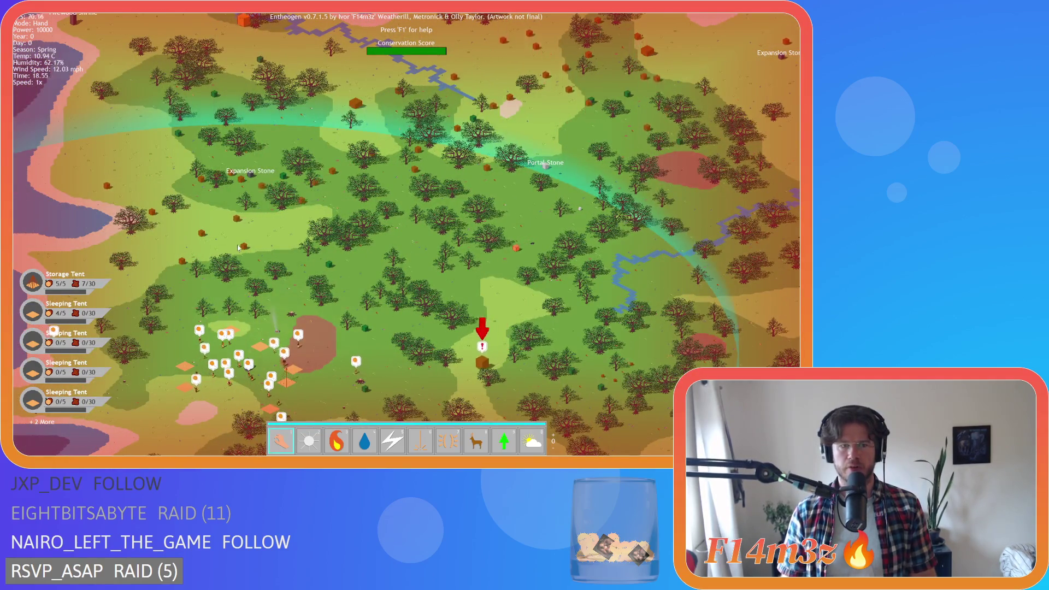
scroll(240, 241, up, 5)
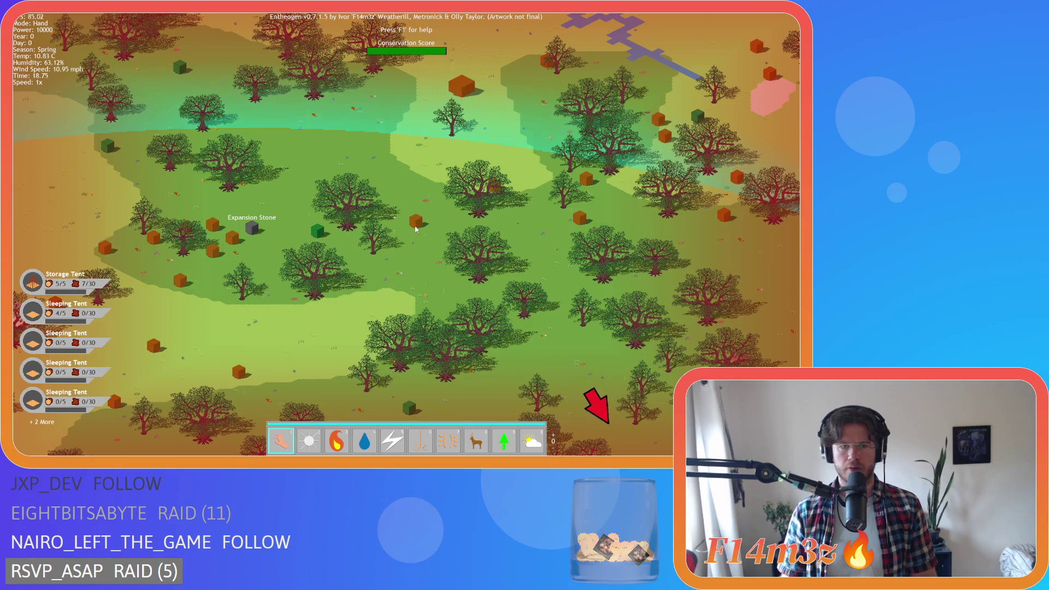
key(s)
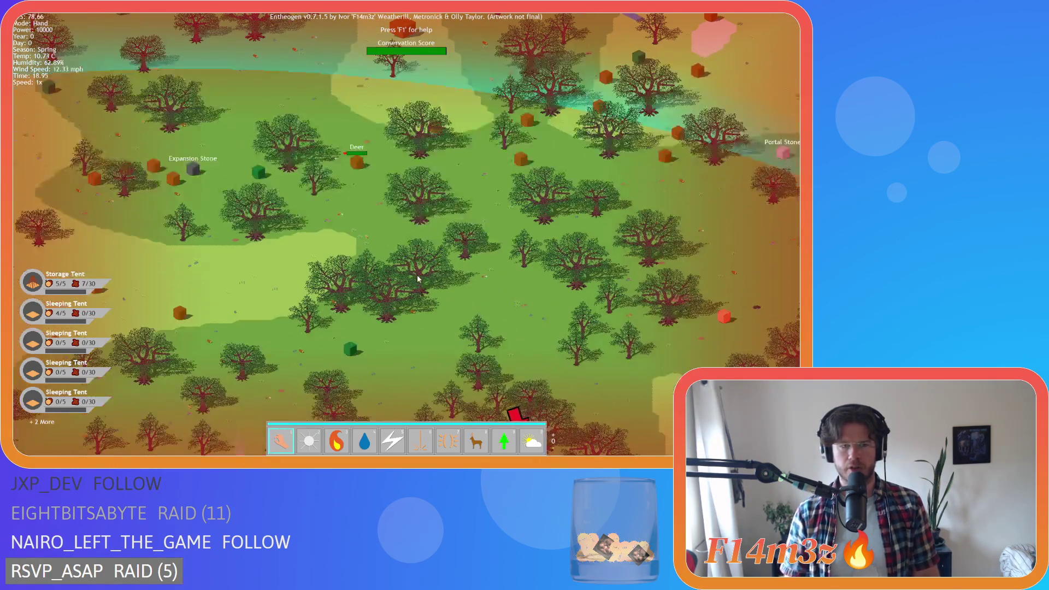
key(d)
scroll(391, 212, up, 3)
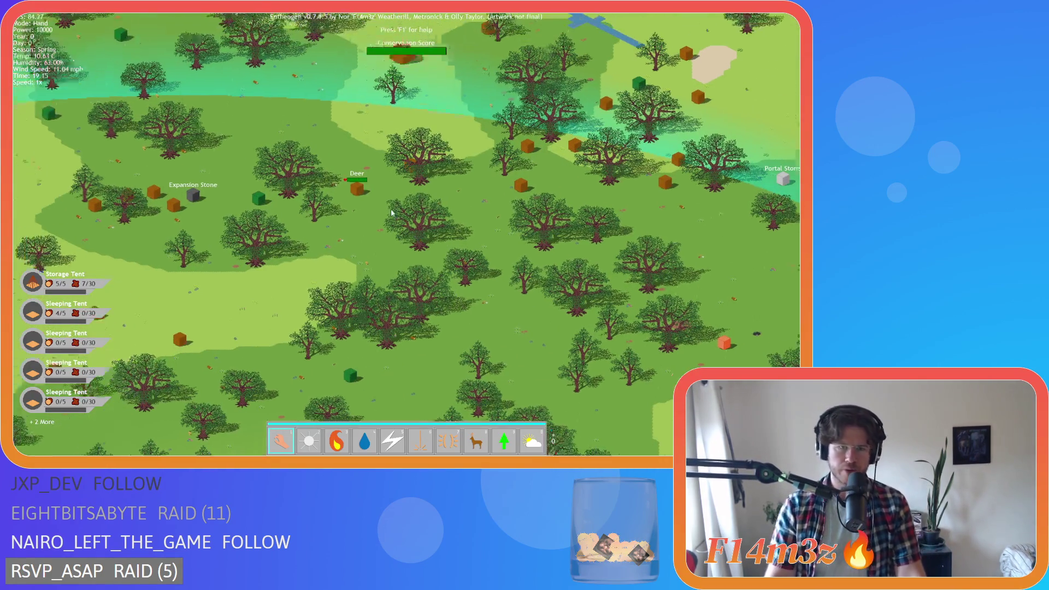
key(a)
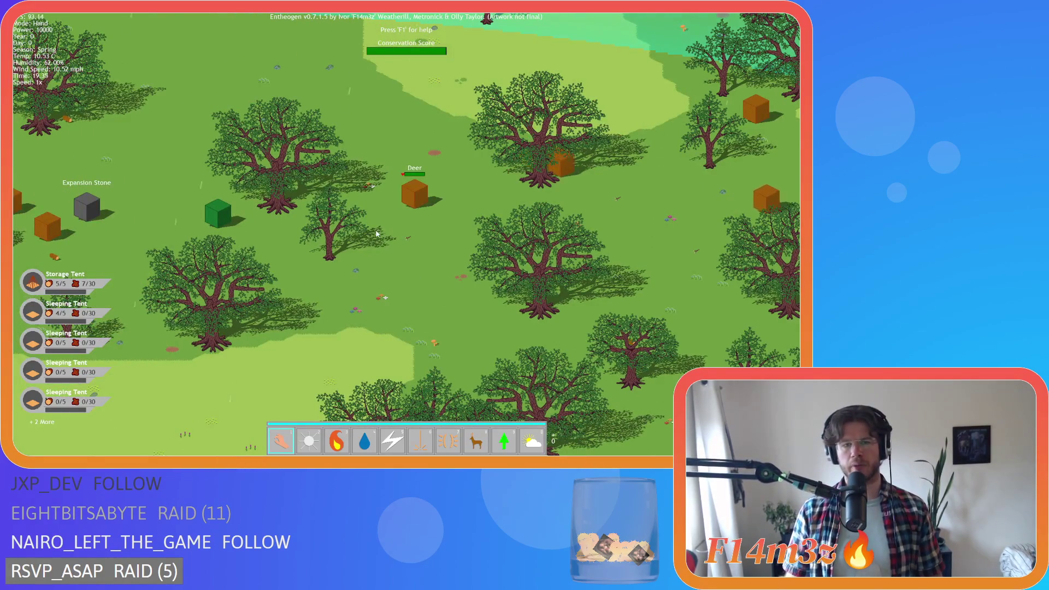
scroll(391, 208, down, 3)
key(a)
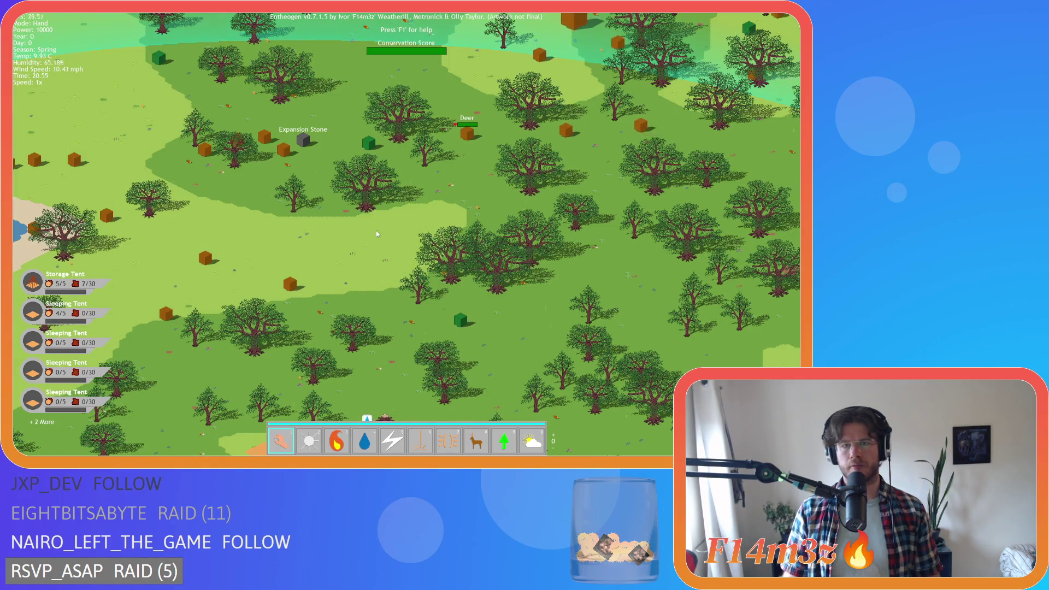
Pan east past the Deer to the Portal Stone and show the Rabbit's name and health
key(w)
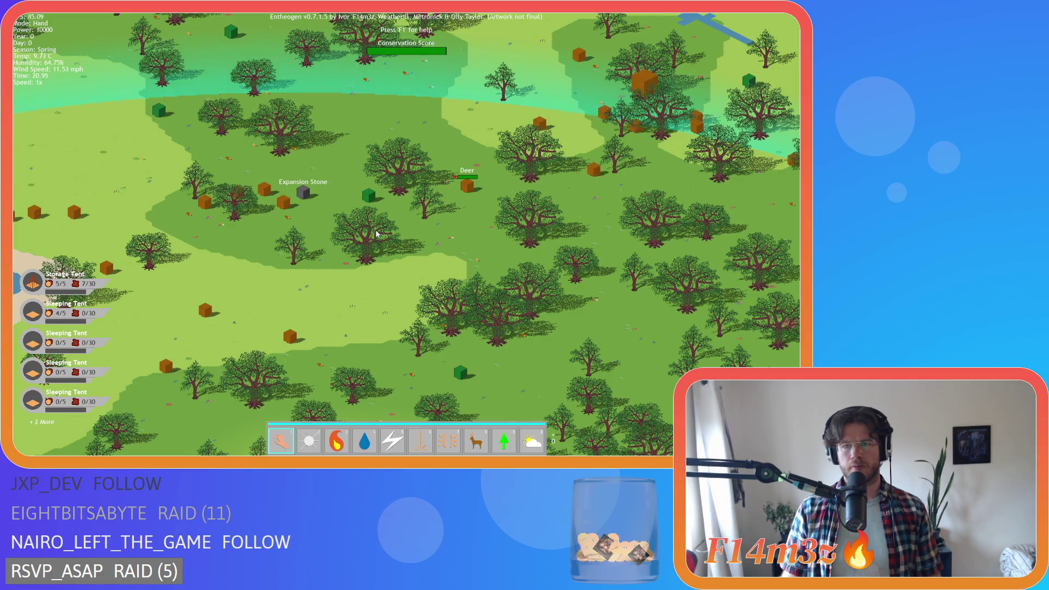
key(d)
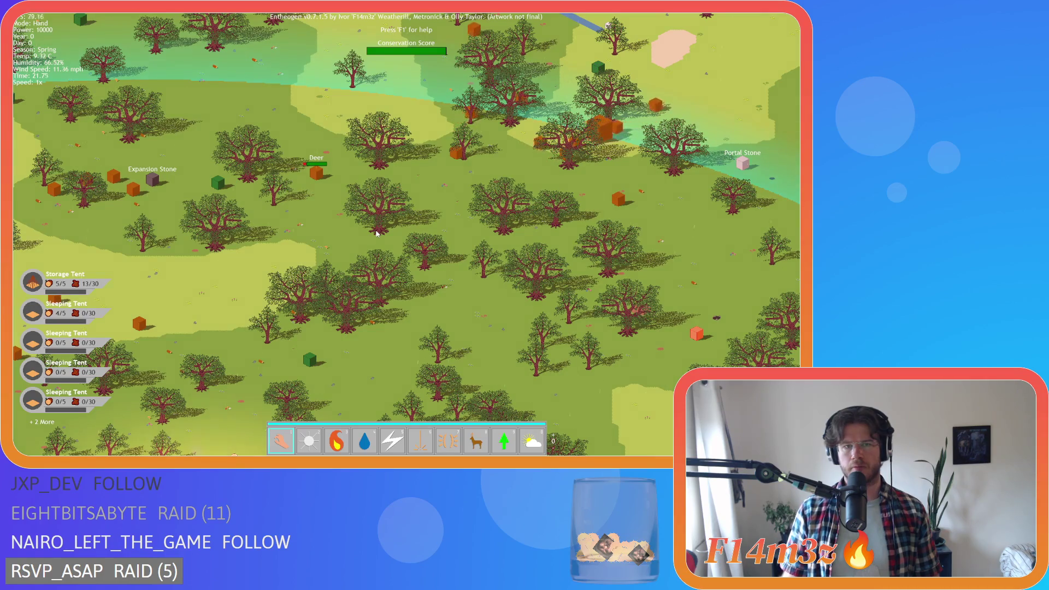
key(d)
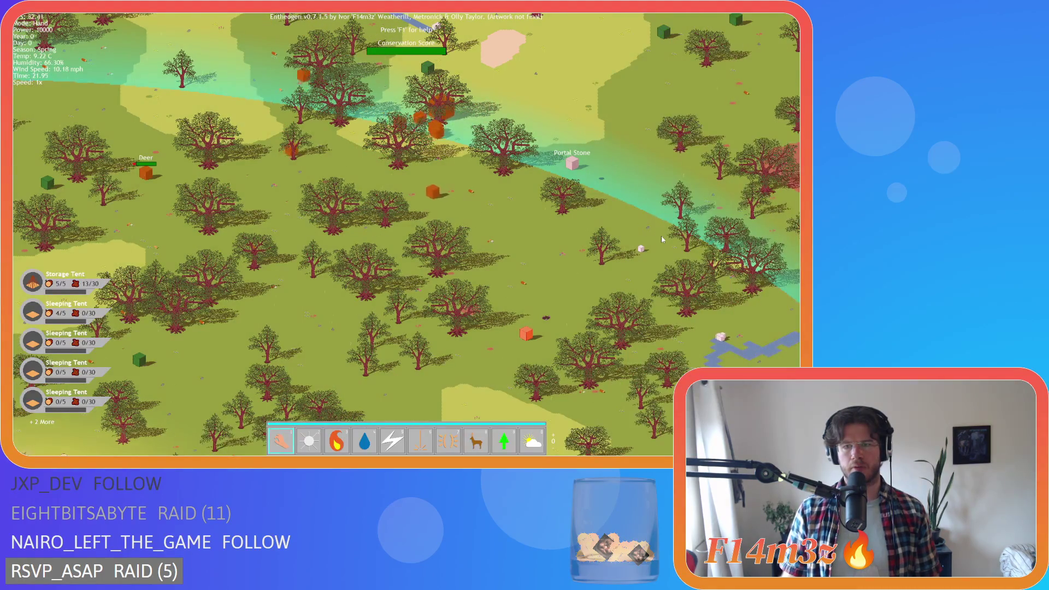
click(642, 250)
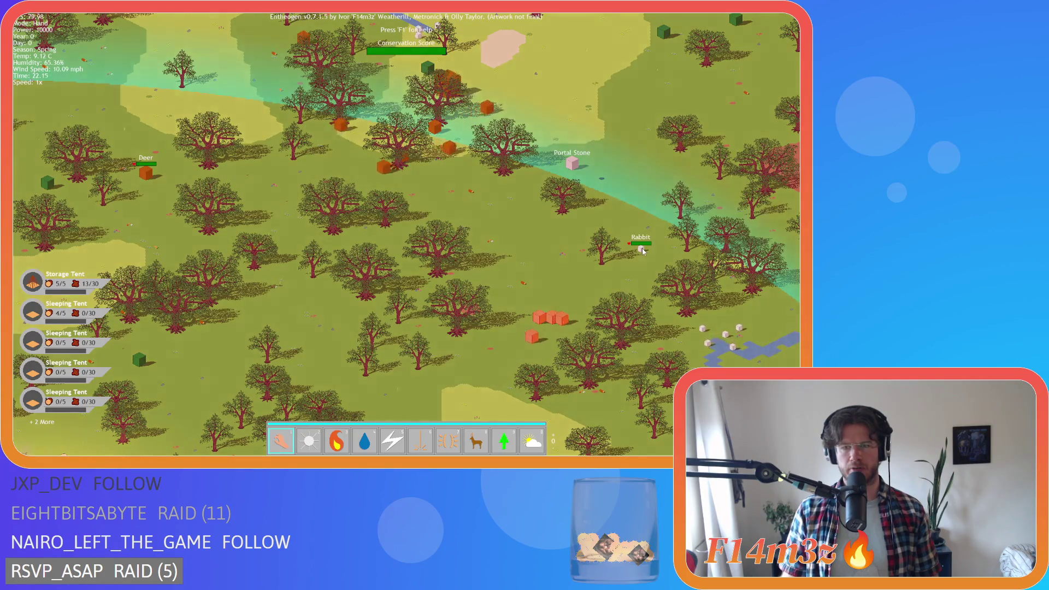
Watch the Rabbit near the Portal Stone as night falls, then bring up the quit prompt
key(a)
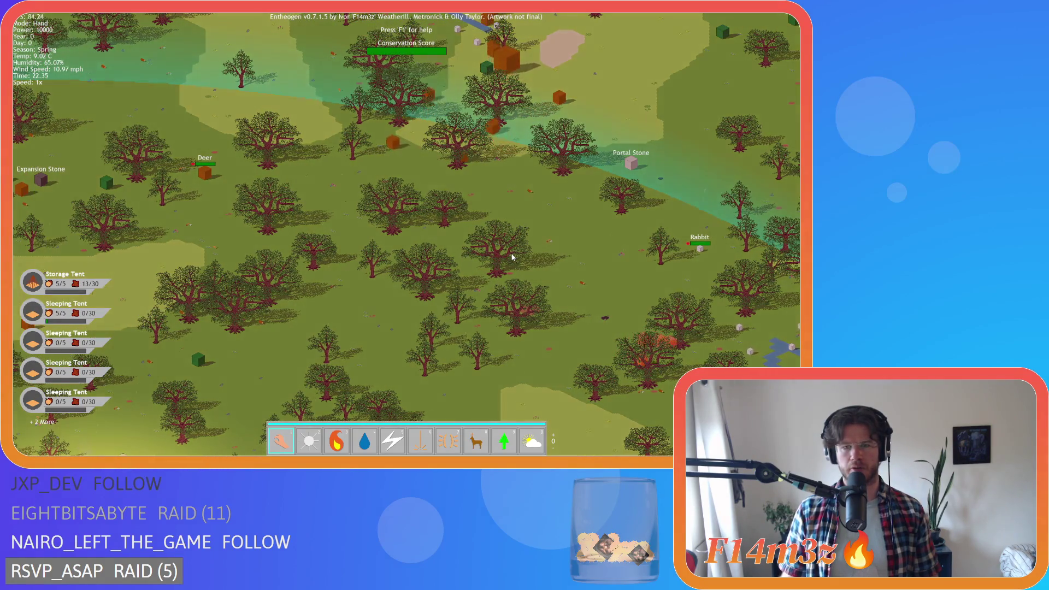
key(d)
key(a)
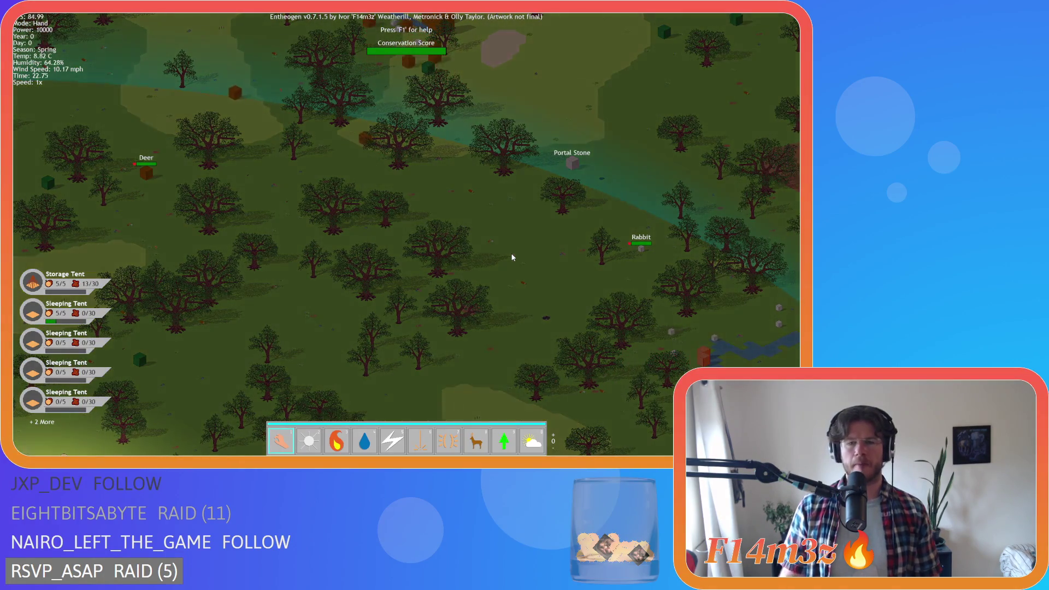
key(a)
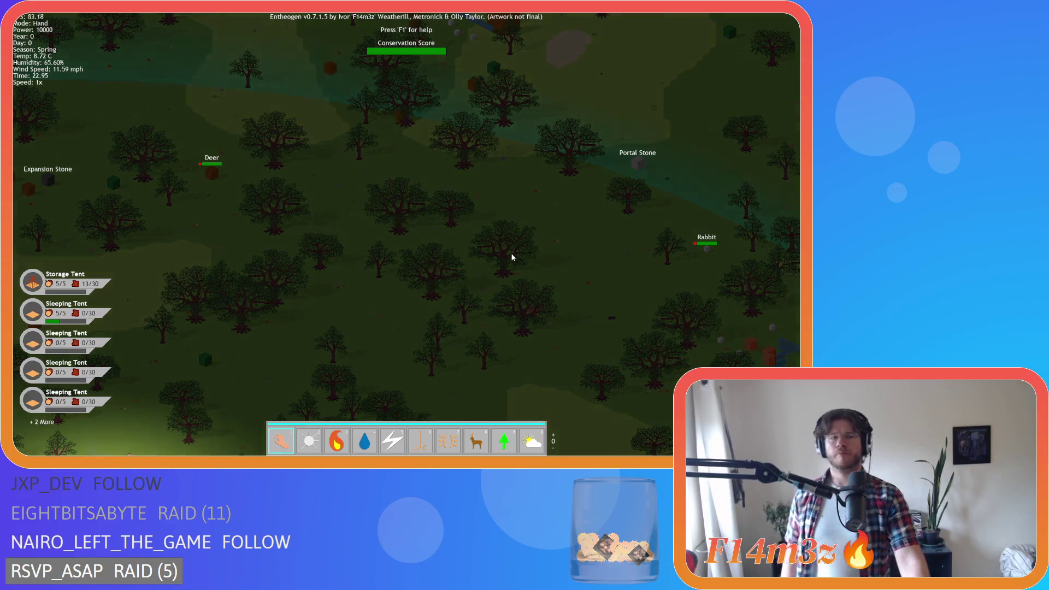
key(a)
key(d)
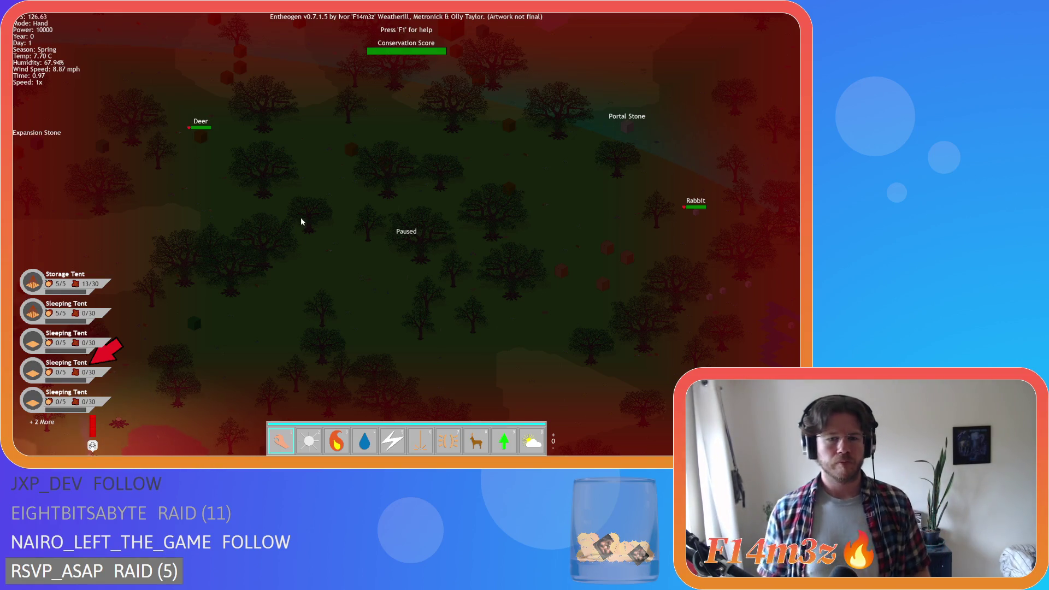
key(Escape)
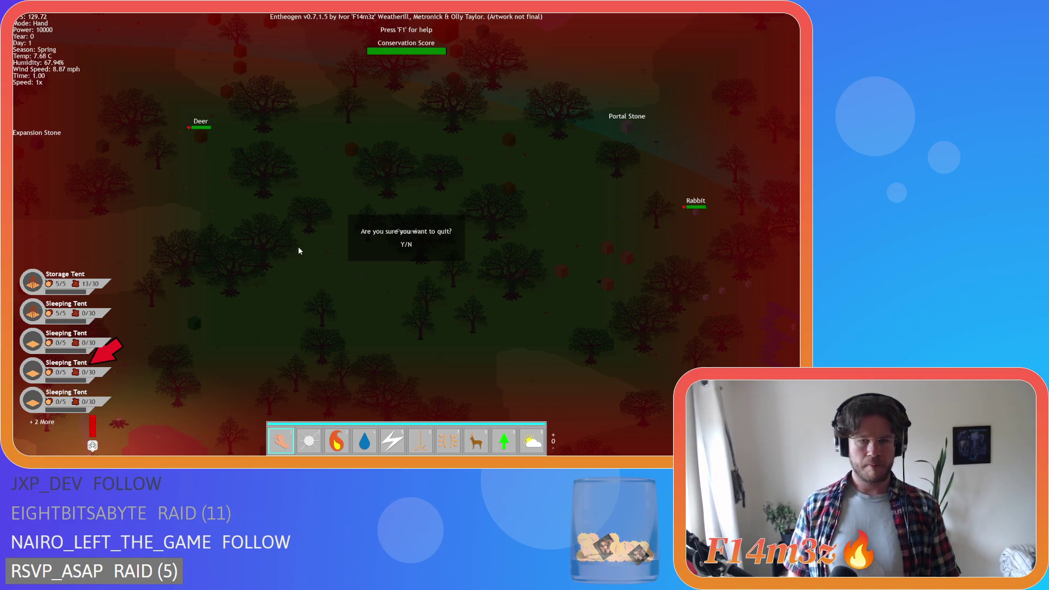
Confirm quitting, review sc_drop's animal condition calls, and expand the Objects folder
key(y)
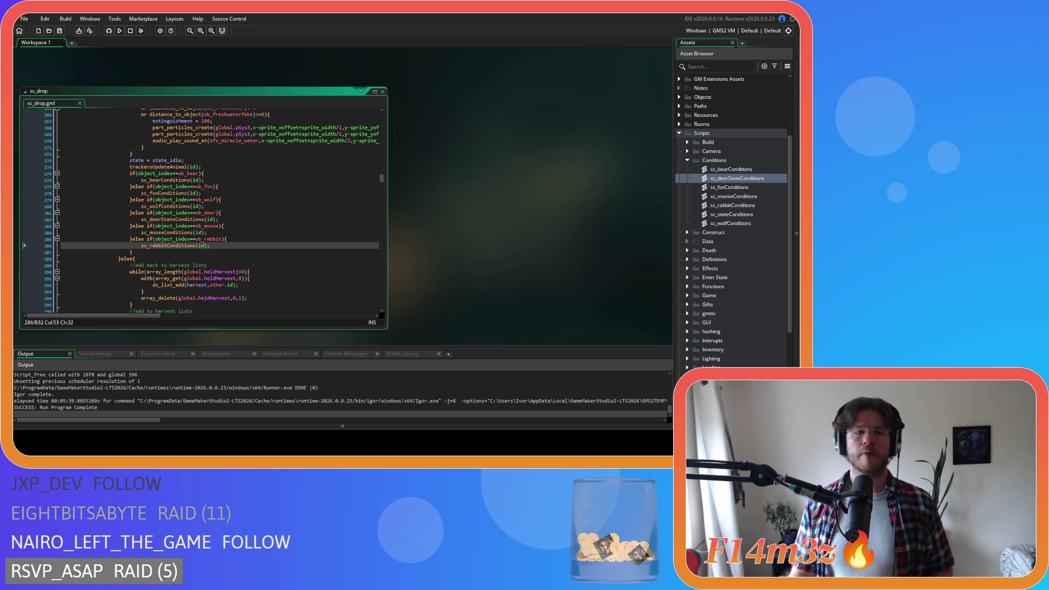
key(Up)
key(Up)
key(Up)
key(Down)
key(Down)
key(Down)
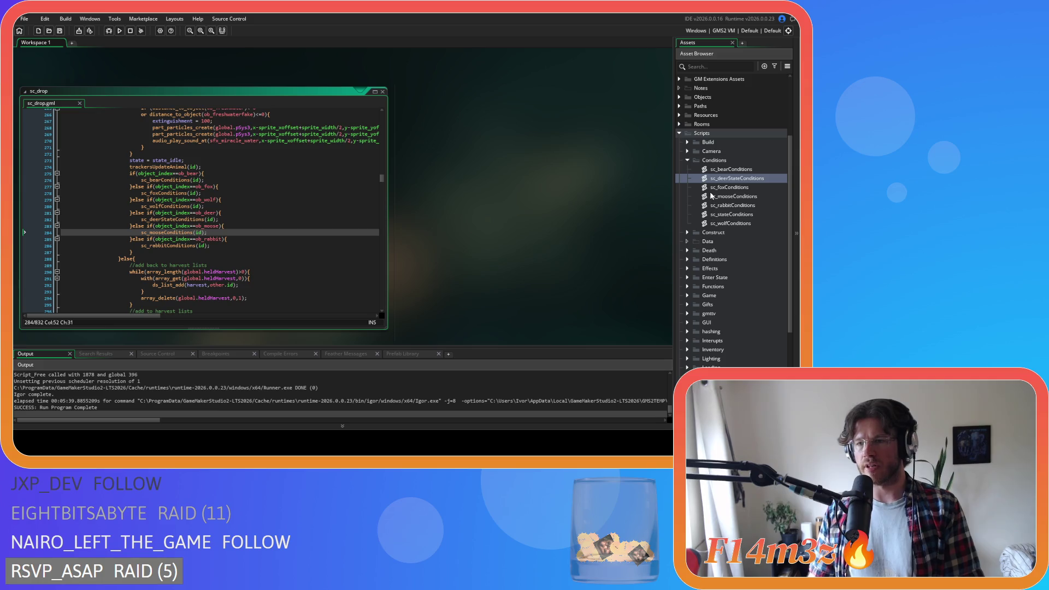
scroll(711, 196, up, 4)
click(681, 200)
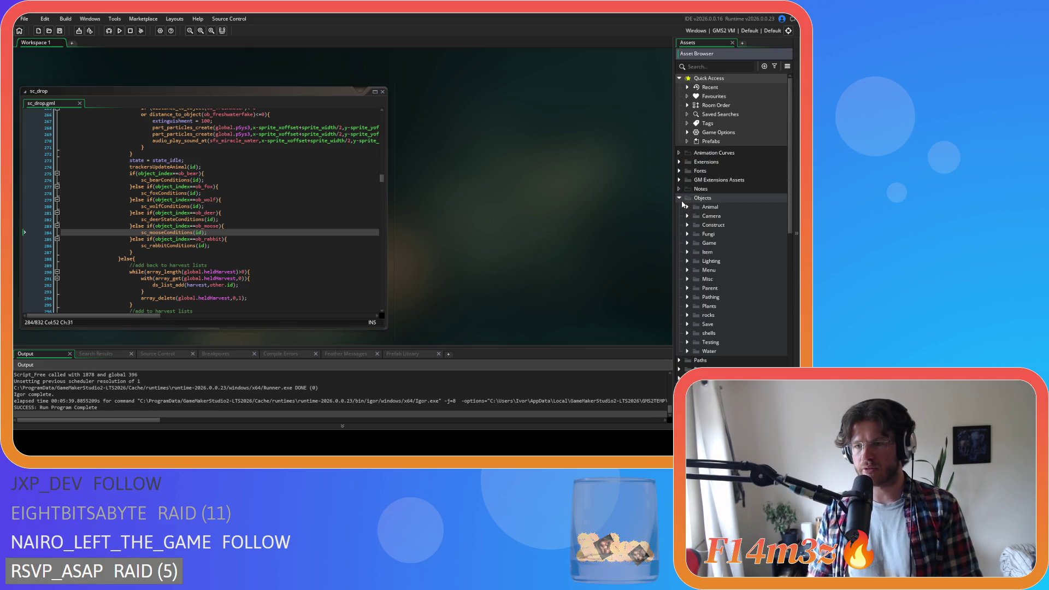
Expand Animal > Prey and open ob_rabbit's Draw event code
click(687, 207)
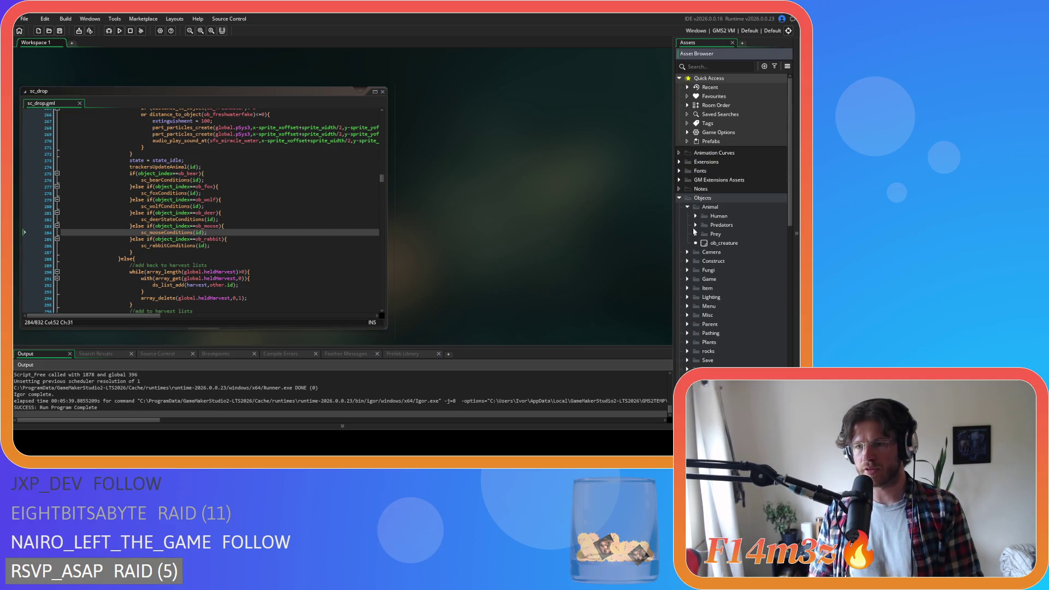
click(696, 235)
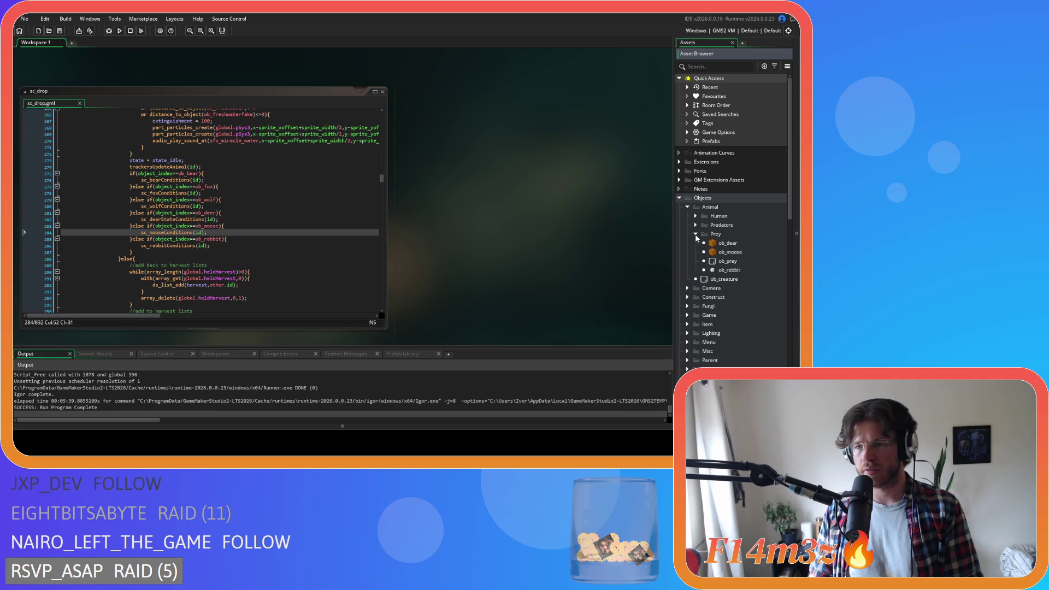
double_click(730, 270)
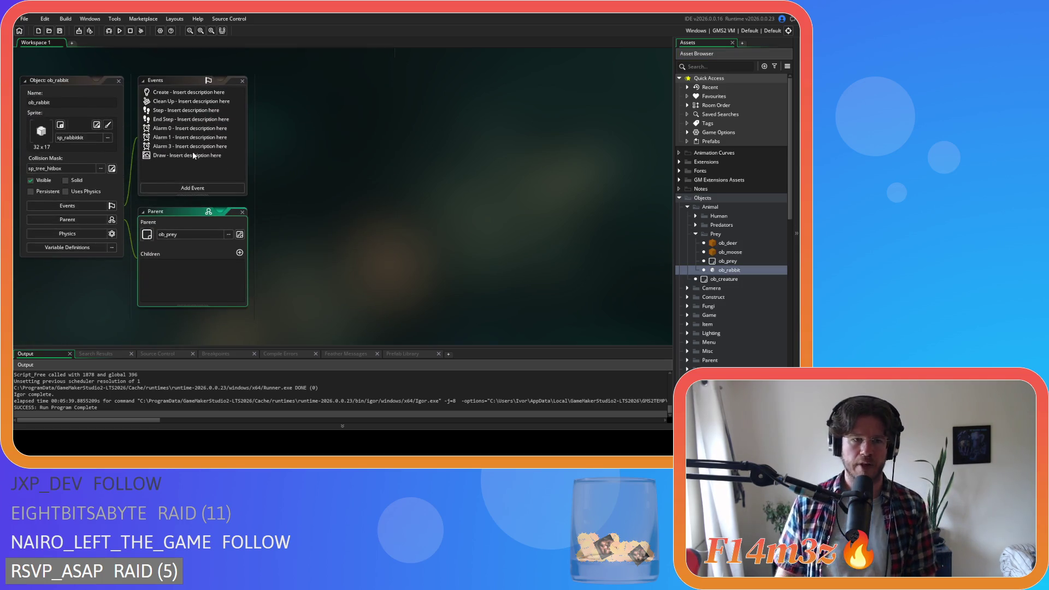
double_click(194, 156)
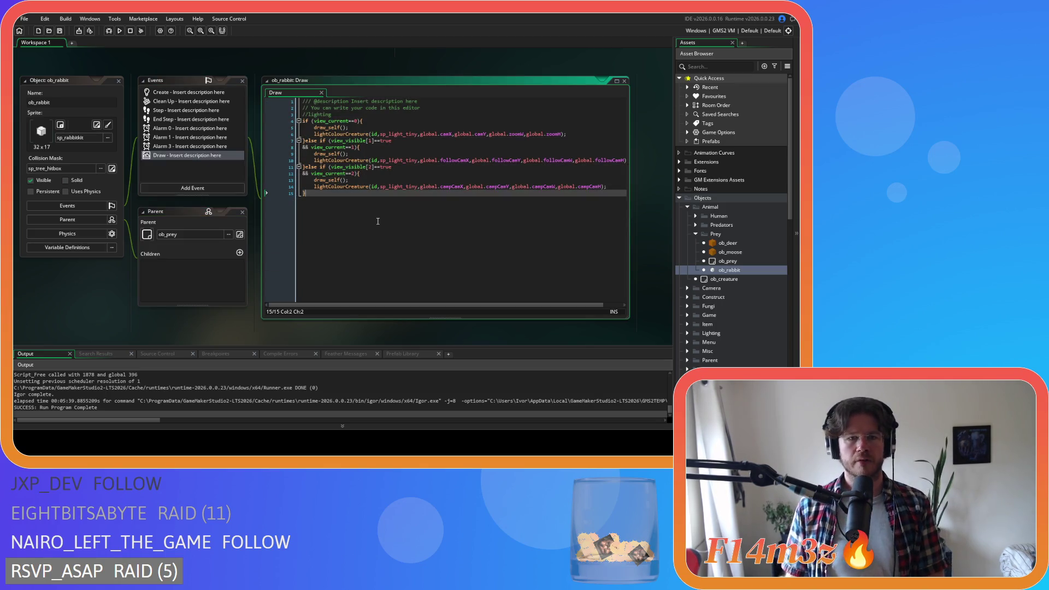
Start a draw_text( call on a new line after the final brace
key(Return)
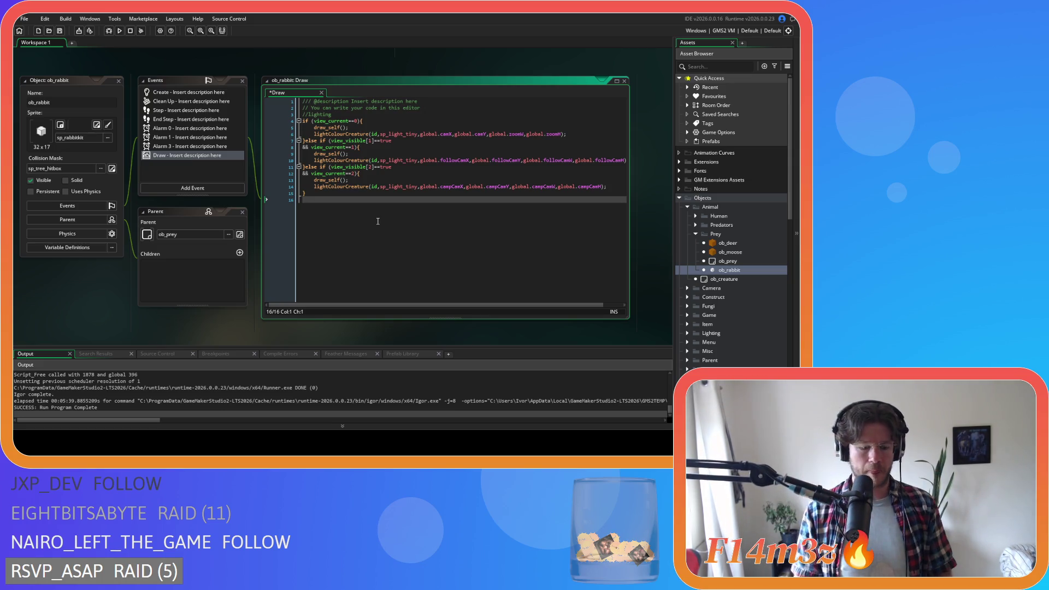
text(draw_tex)
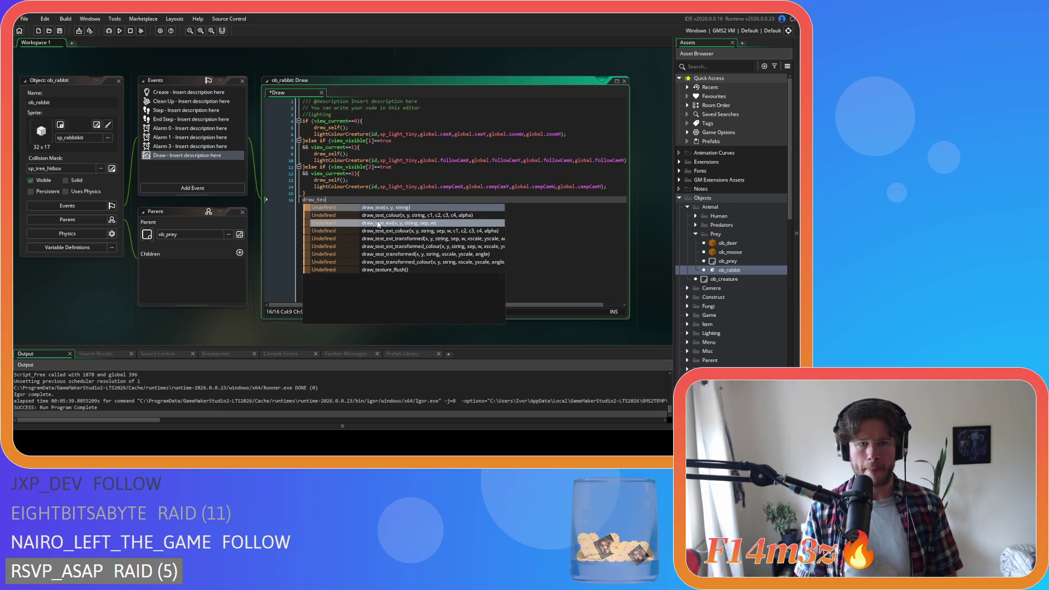
key(Return)
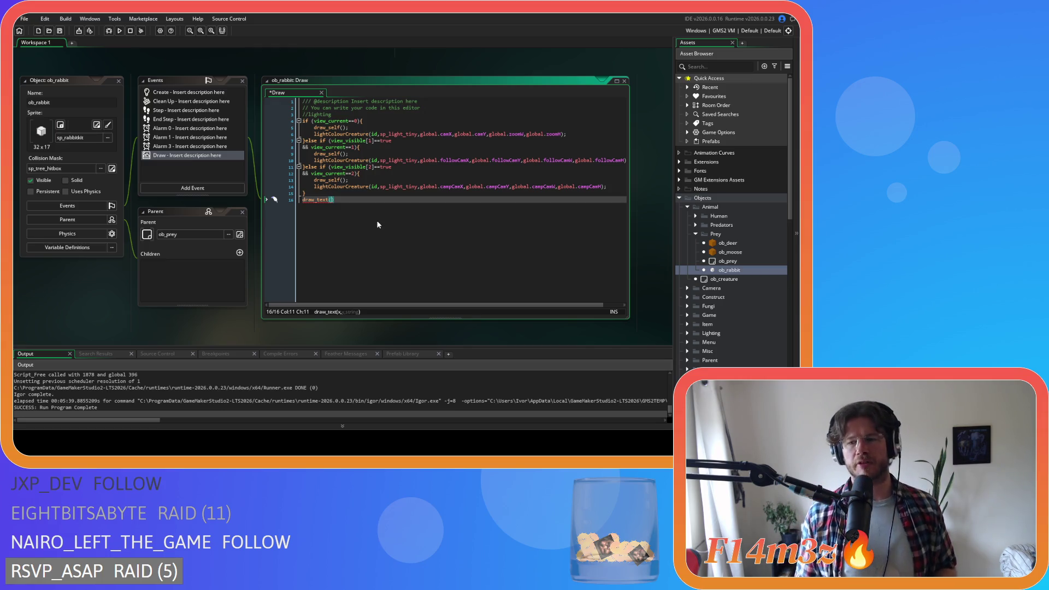
scroll(715, 272, down, 10)
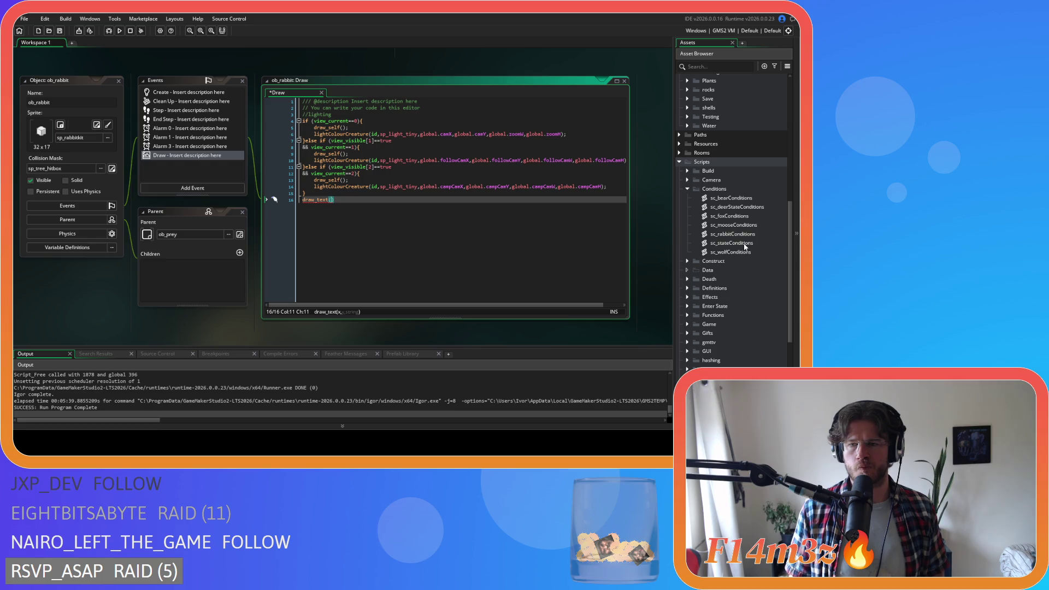
click(745, 244)
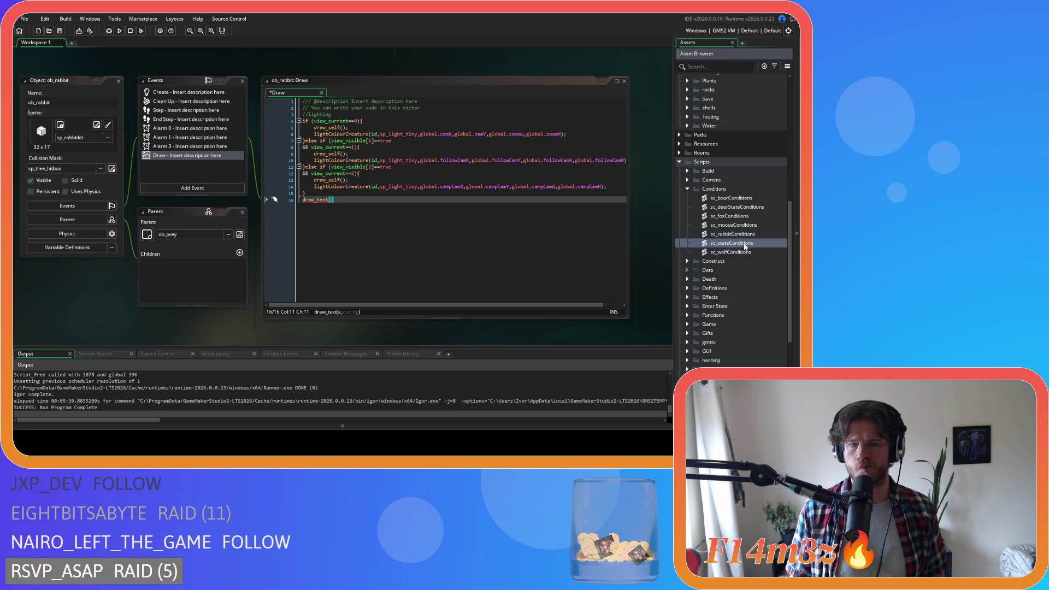
double_click(740, 207)
scroll(310, 208, down, 10)
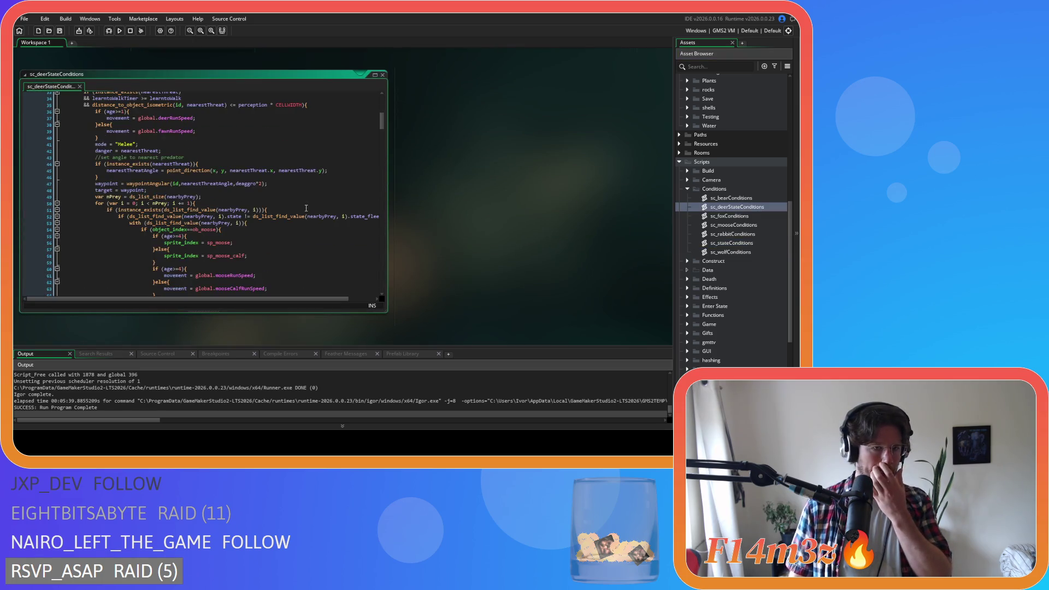
scroll(306, 209, down, 20)
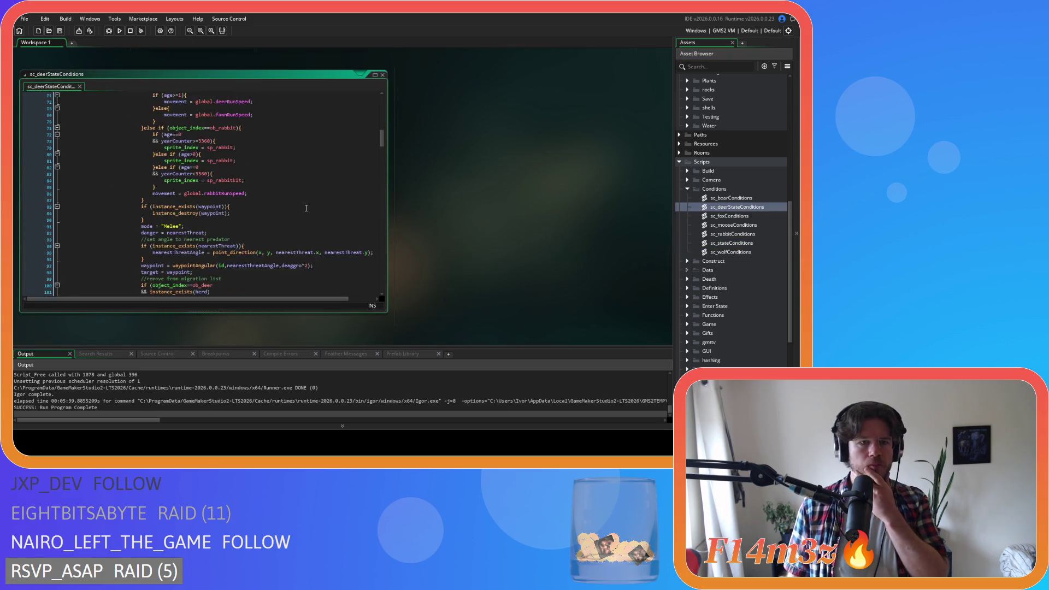
scroll(306, 208, down, 10)
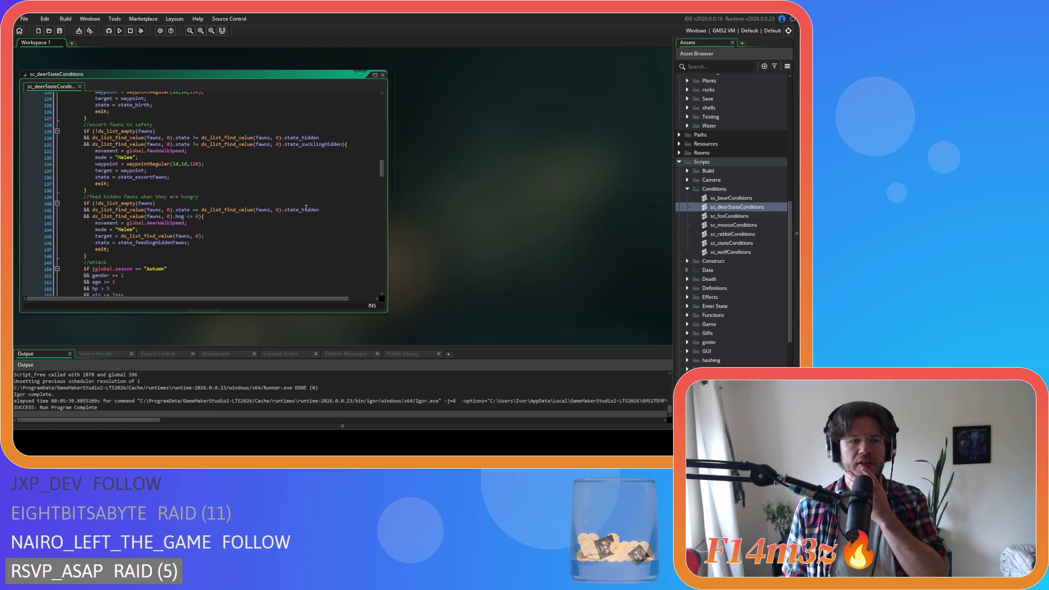
scroll(306, 208, down, 10)
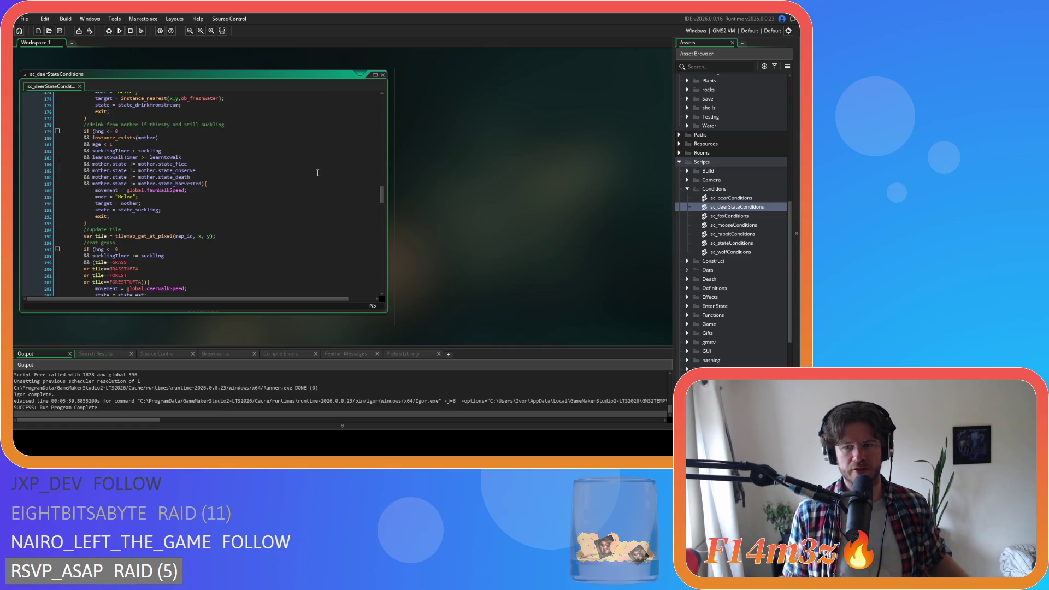
scroll(318, 172, down, 10)
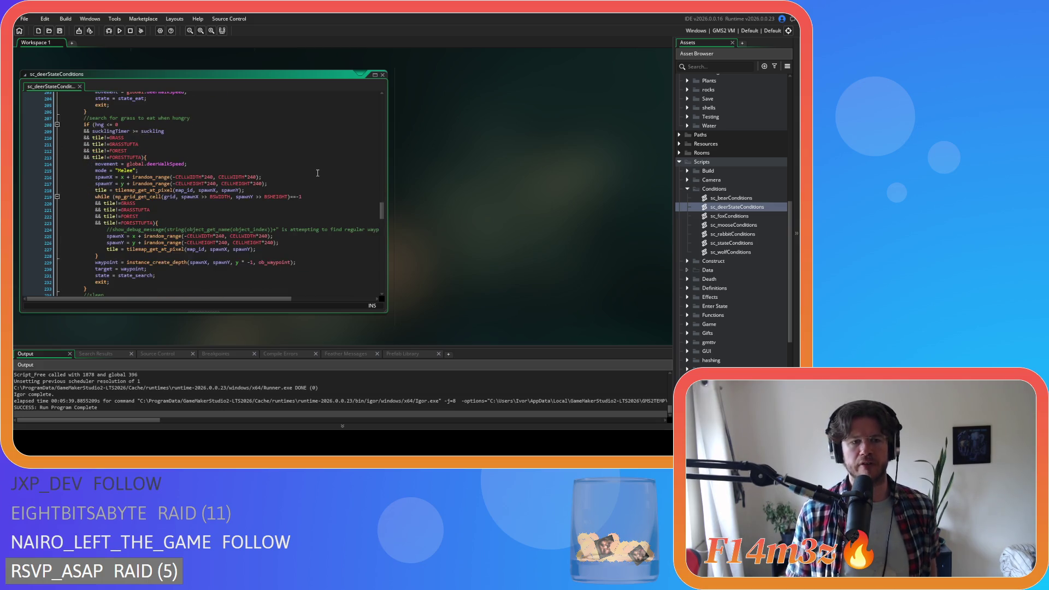
scroll(317, 172, down, 10)
mouse_move(381, 226)
mouse_down()
mouse_move(381, 281)
mouse_move(407, 185)
mouse_move(382, 86)
mouse_up()
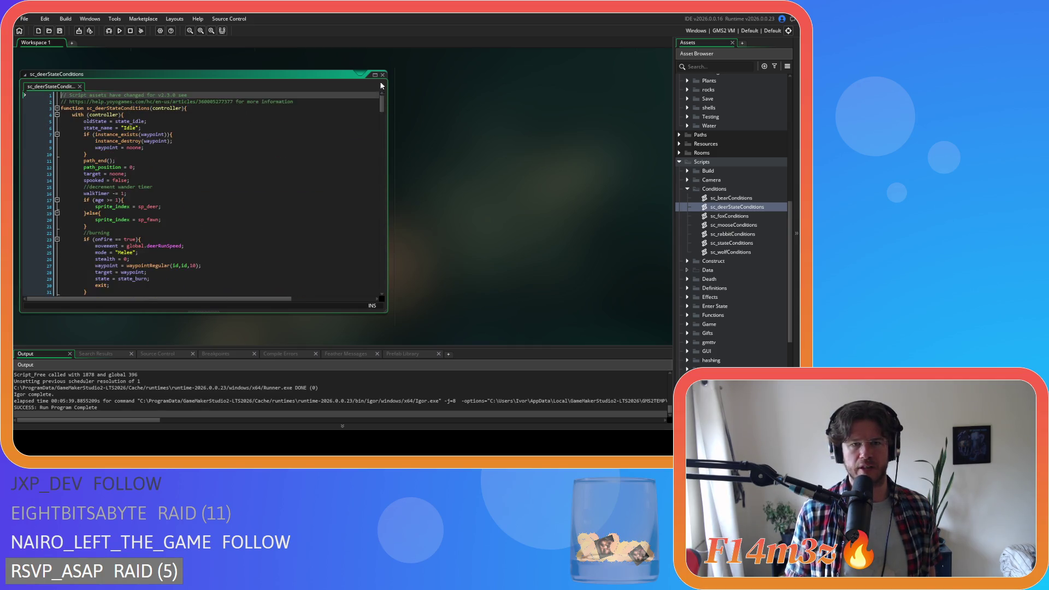
click(382, 74)
drag(554, 175, 524, 246)
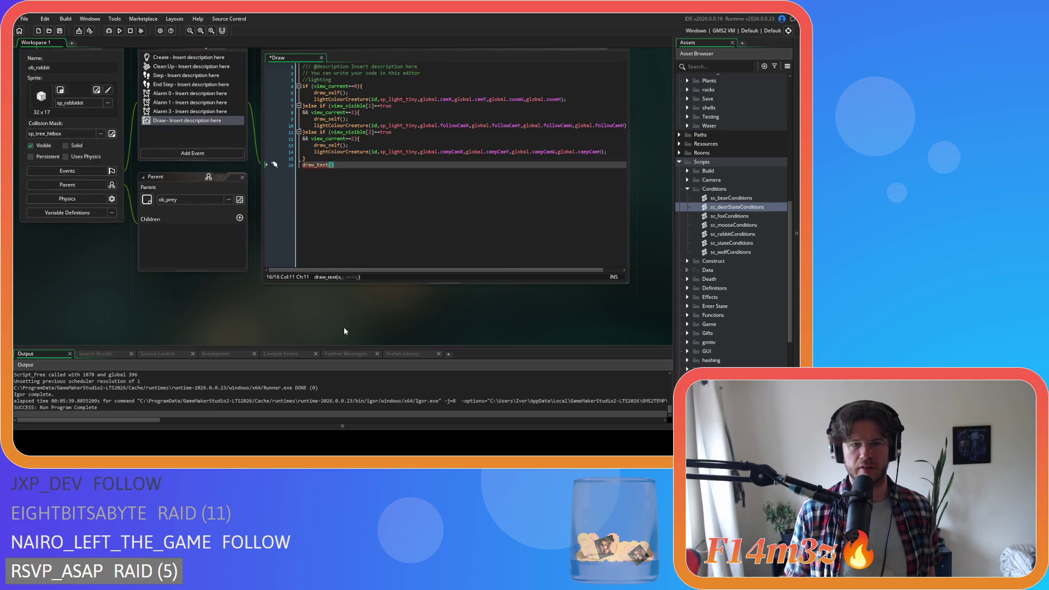
click(345, 177)
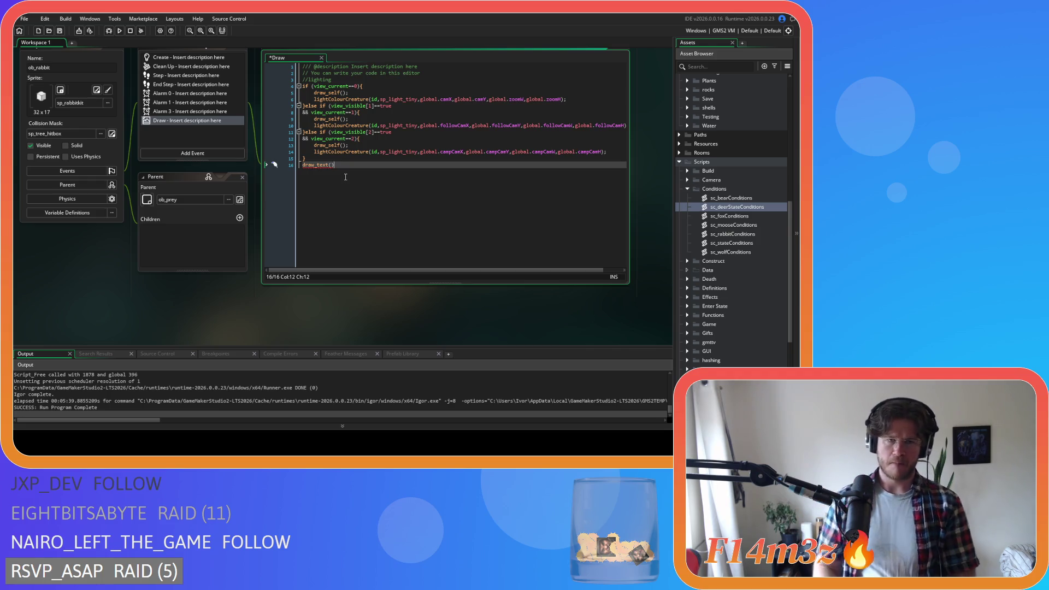
key(Left)
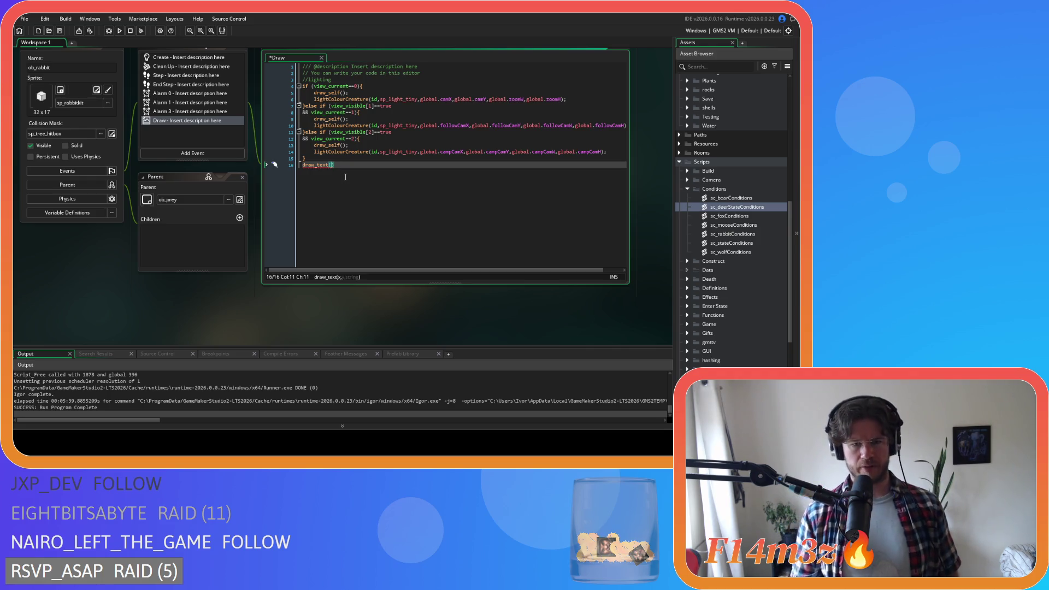
Complete ob_rabbit's line as draw_text(x,y,string(state)); and select it
text(x,y,)
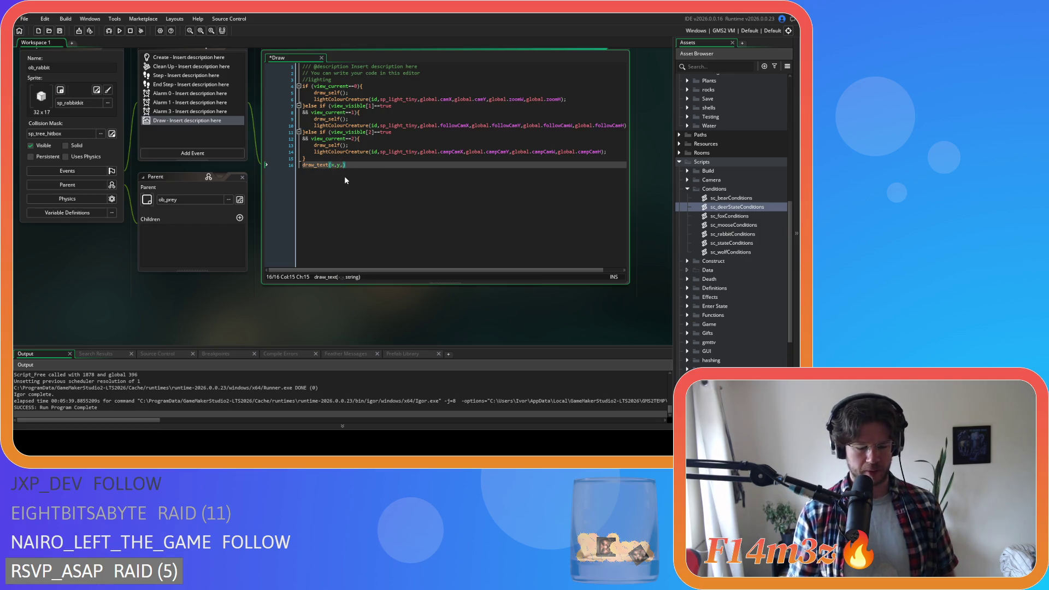
text(string)
text((state)
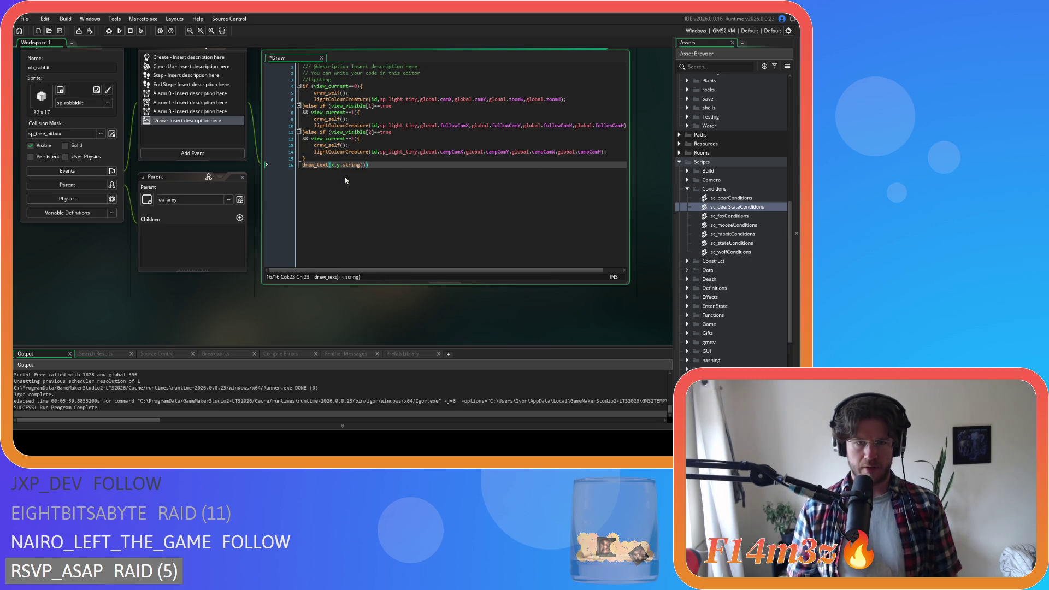
text()))
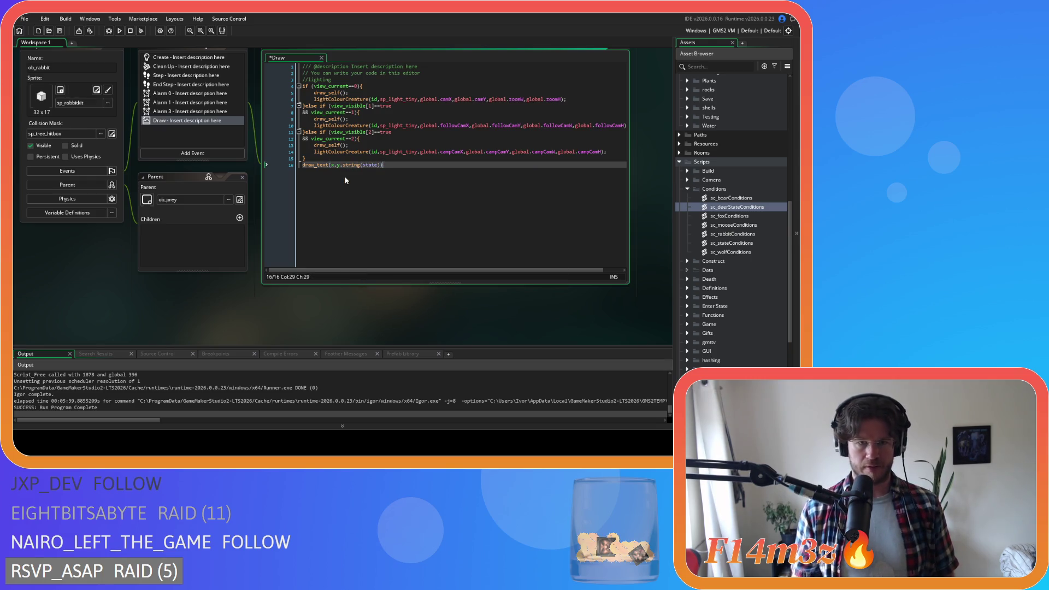
text(;)
key(shift+Home)
key(ctrl+c)
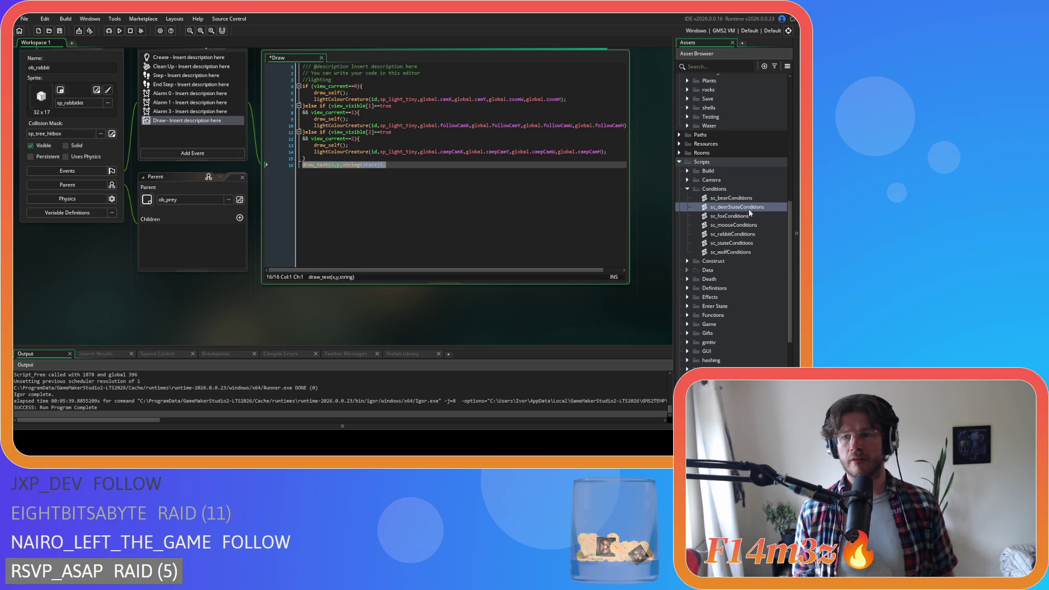
scroll(724, 197, up, 5)
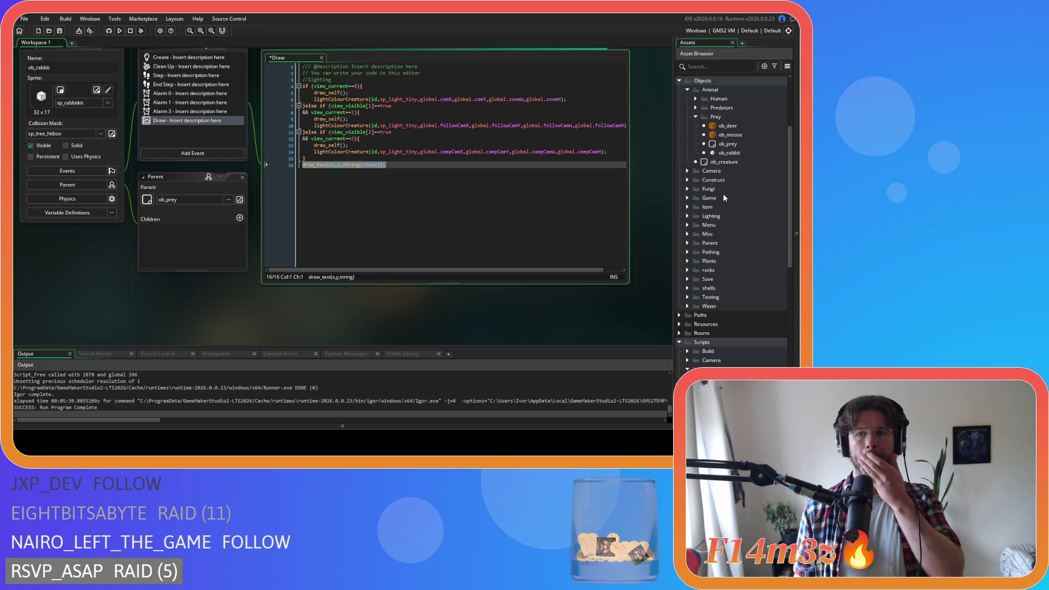
scroll(723, 198, up, 3)
Paste the draw_text state line at the end of ob_deer's Draw event, save, and run
double_click(727, 226)
double_click(186, 156)
click(448, 218)
key(Return)
key(ctrl+v)
key(ctrl+s)
key(F5)
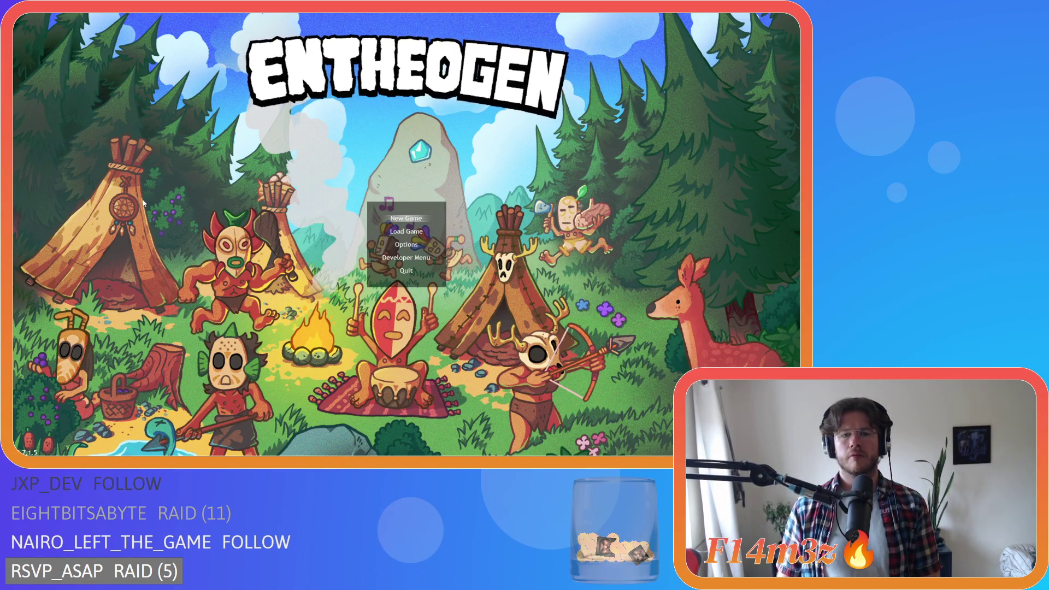
Choose New Game from Entheogen's title menu and let the map load
key(Return)
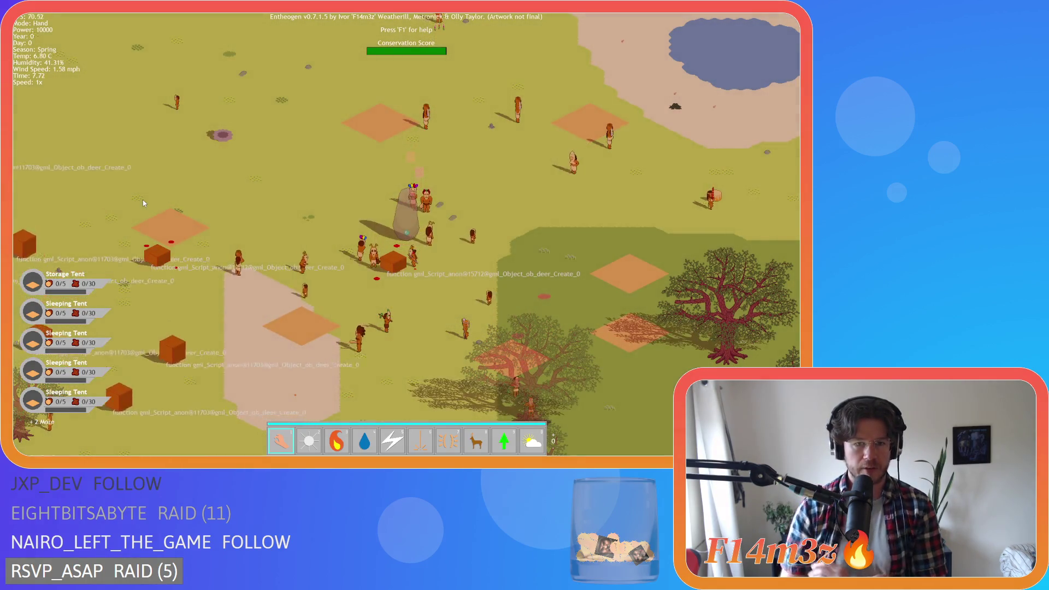
Pan and zoom over the forest toward the Portal Stone to view the rabbits' state labels
key(s)
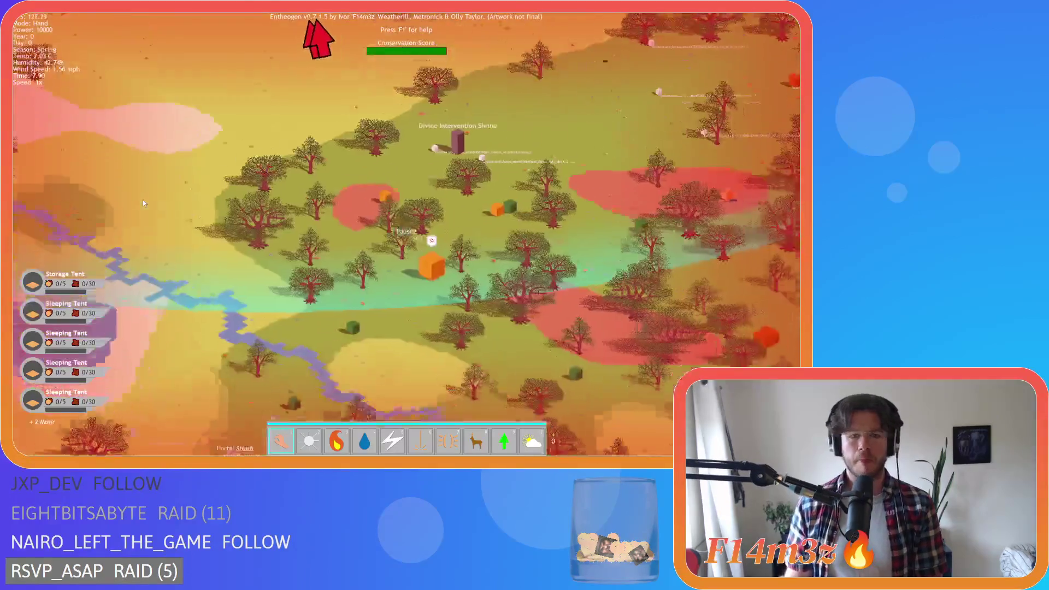
scroll(142, 203, up, 5)
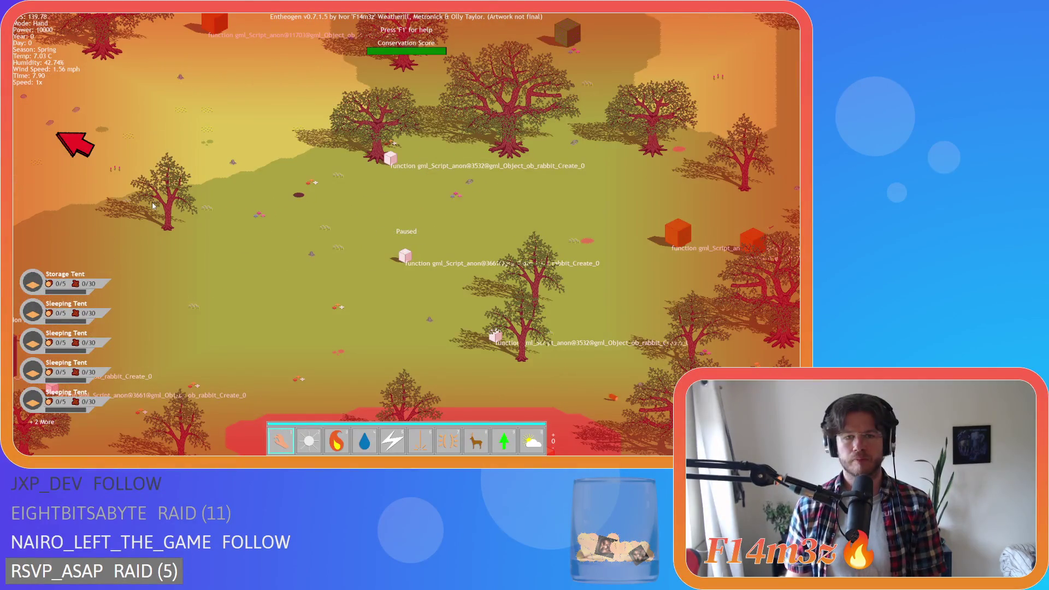
key(s)
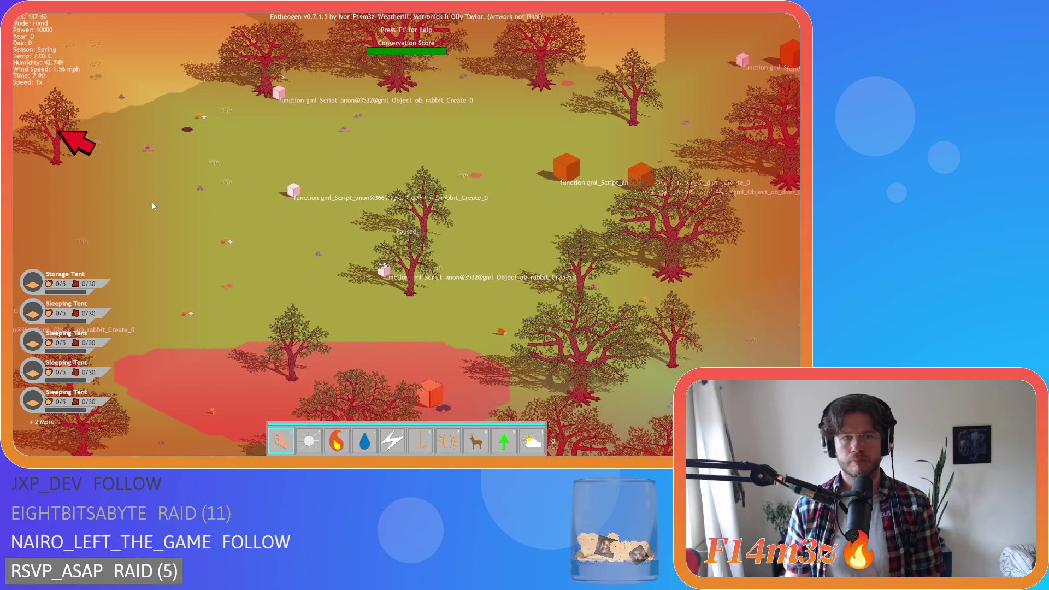
key(d)
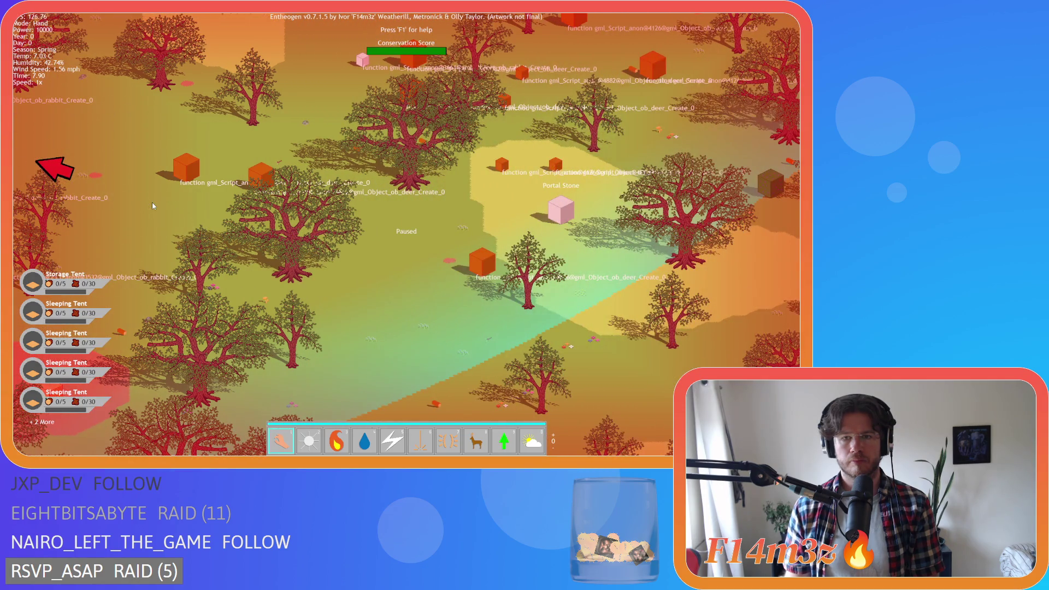
key(w)
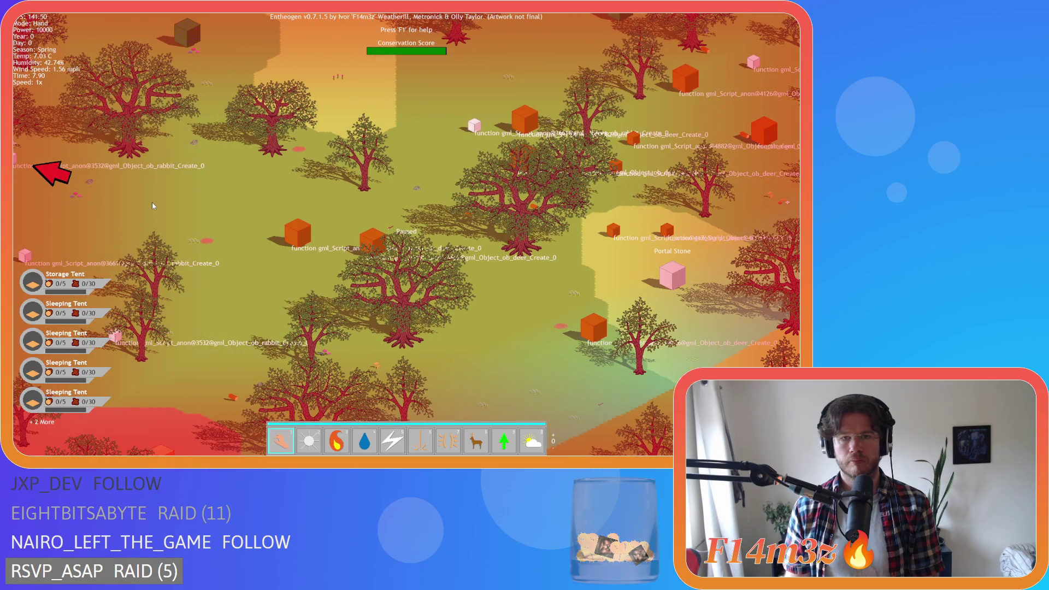
key(a)
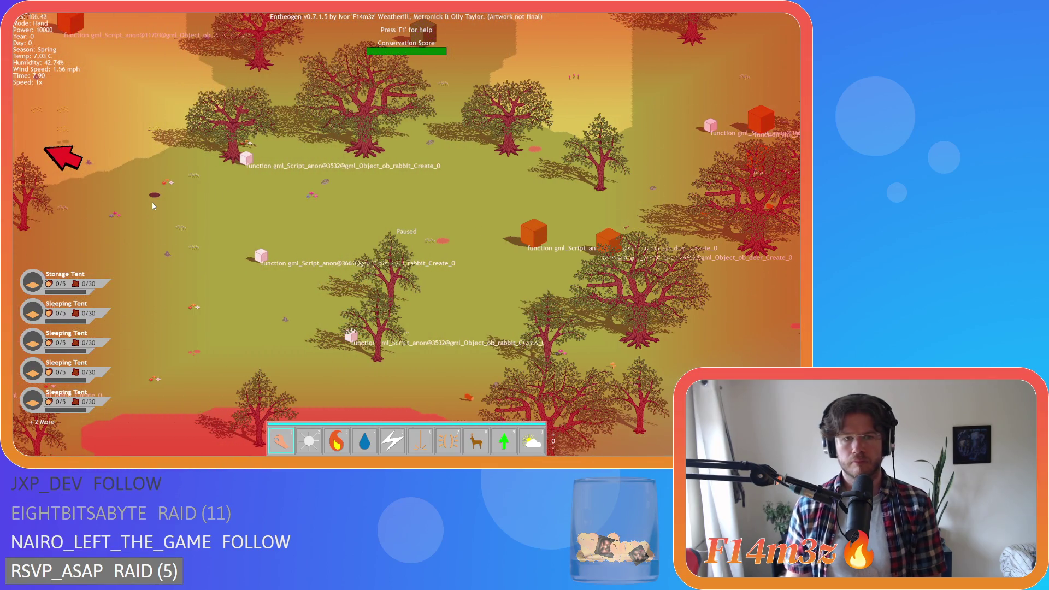
key(s)
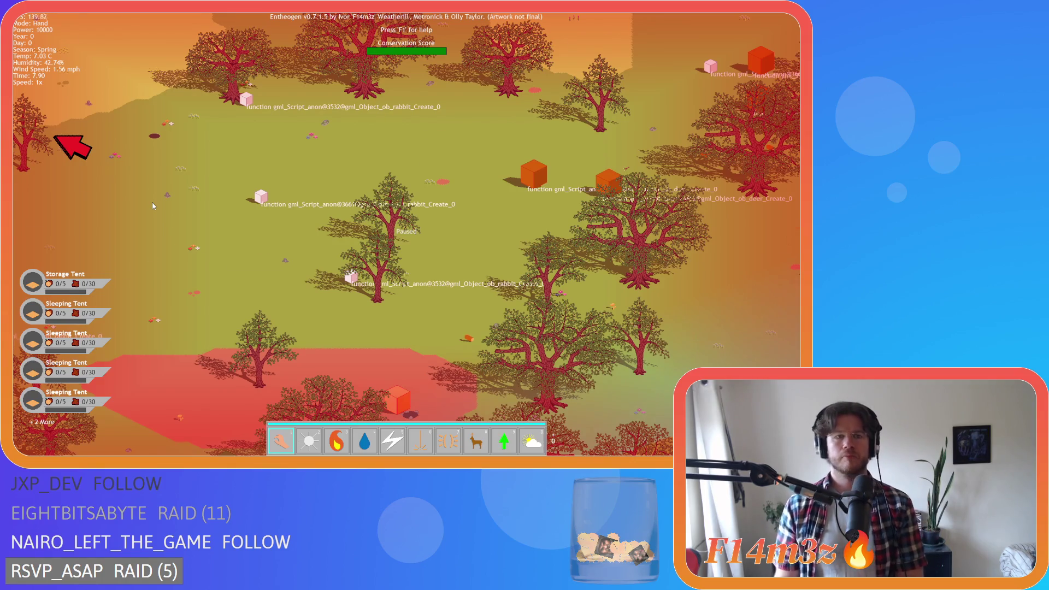
scroll(152, 202, down, 3)
scroll(111, 218, up, 2)
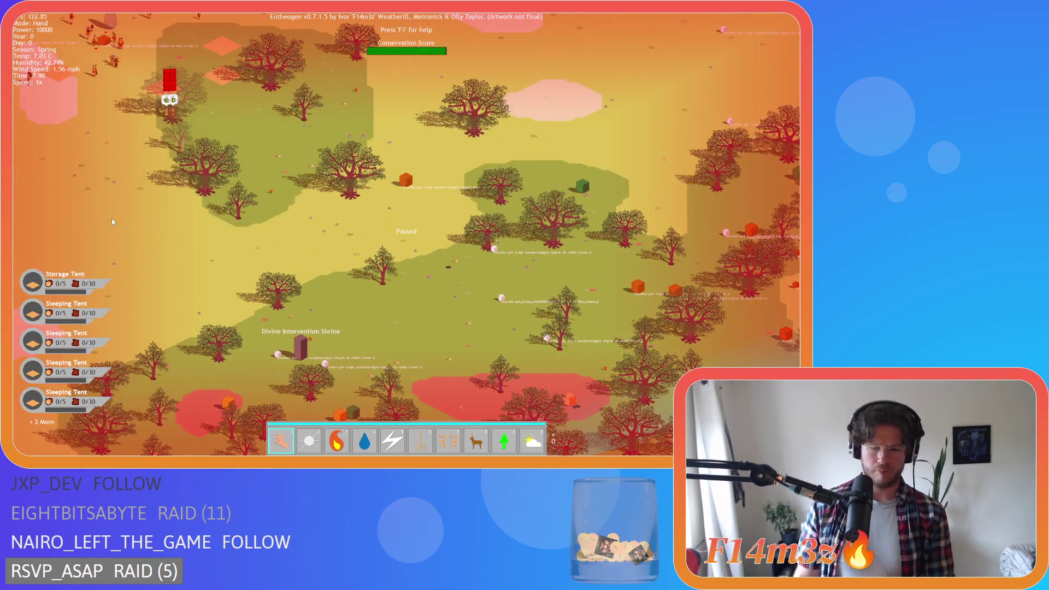
scroll(110, 214, down, 3)
scroll(220, 189, up, 3)
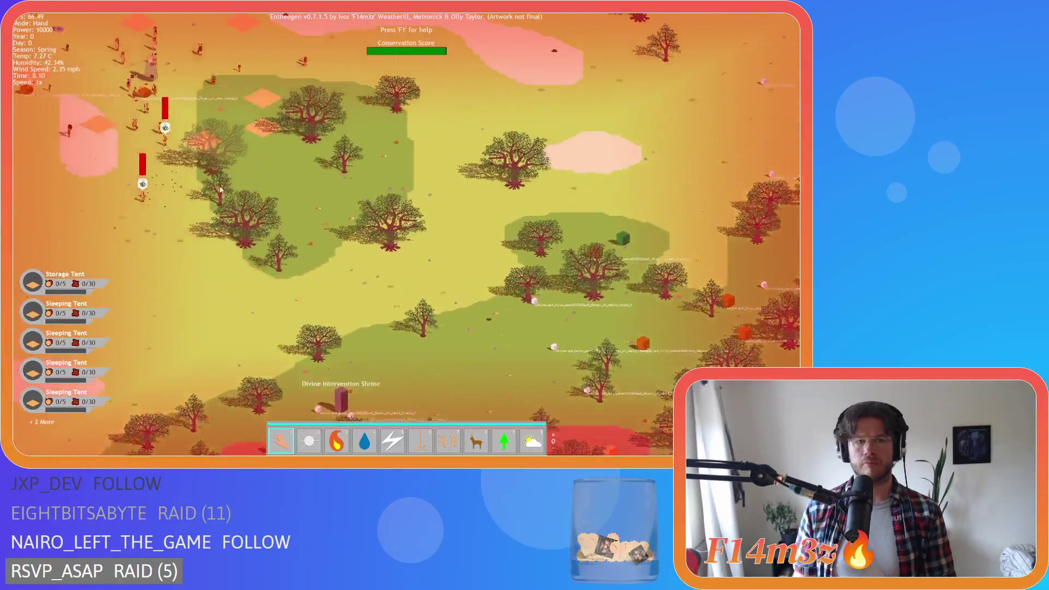
scroll(221, 189, down, 3)
scroll(219, 186, up, 3)
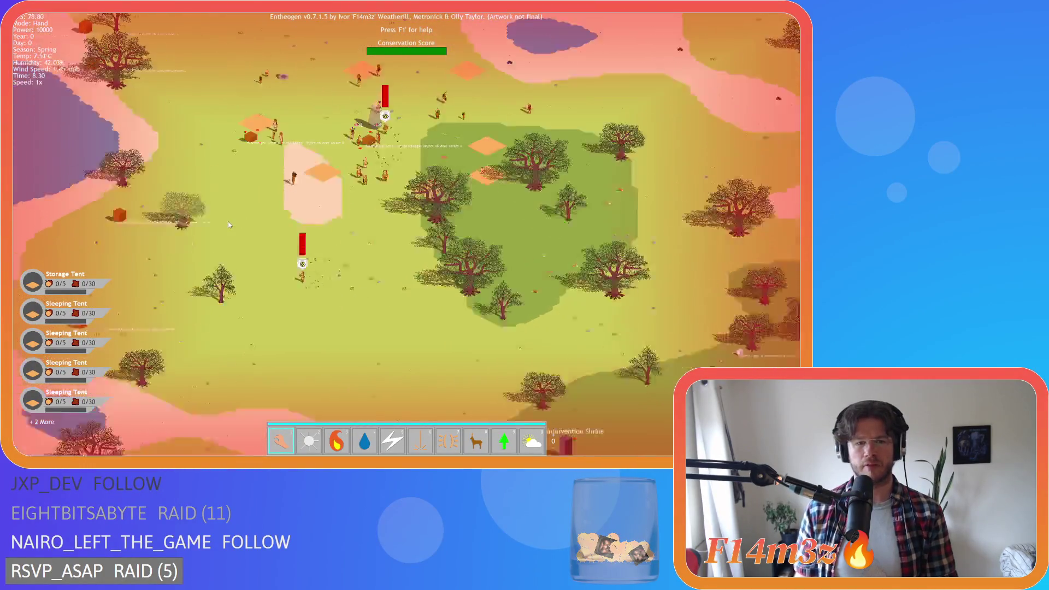
scroll(229, 224, up, 5)
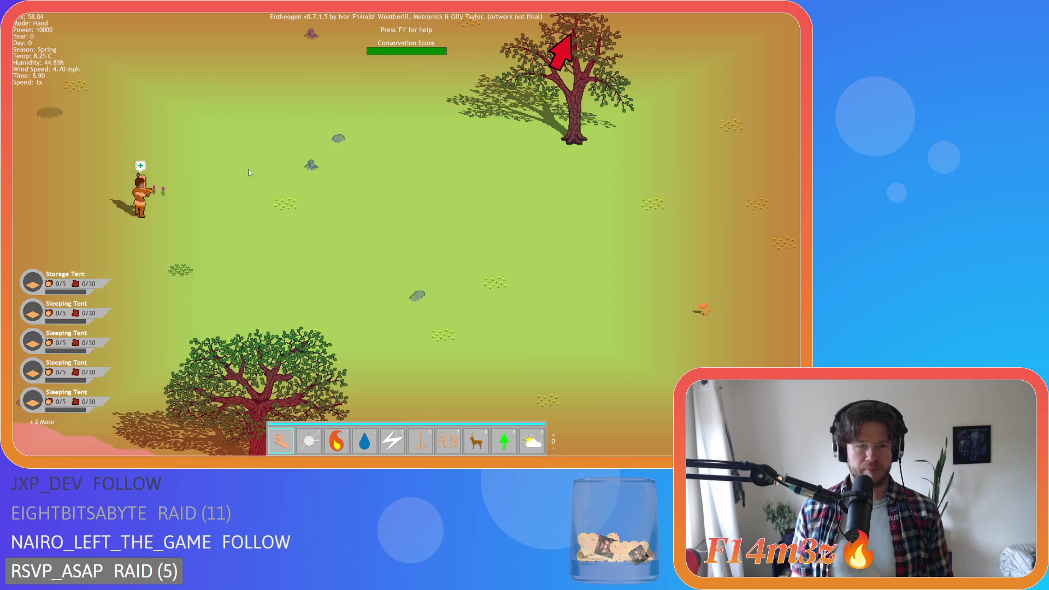
Quit the game, delete the debug draw_text line from ob_deer's Draw, and open ob_rabbit
key(Escape)
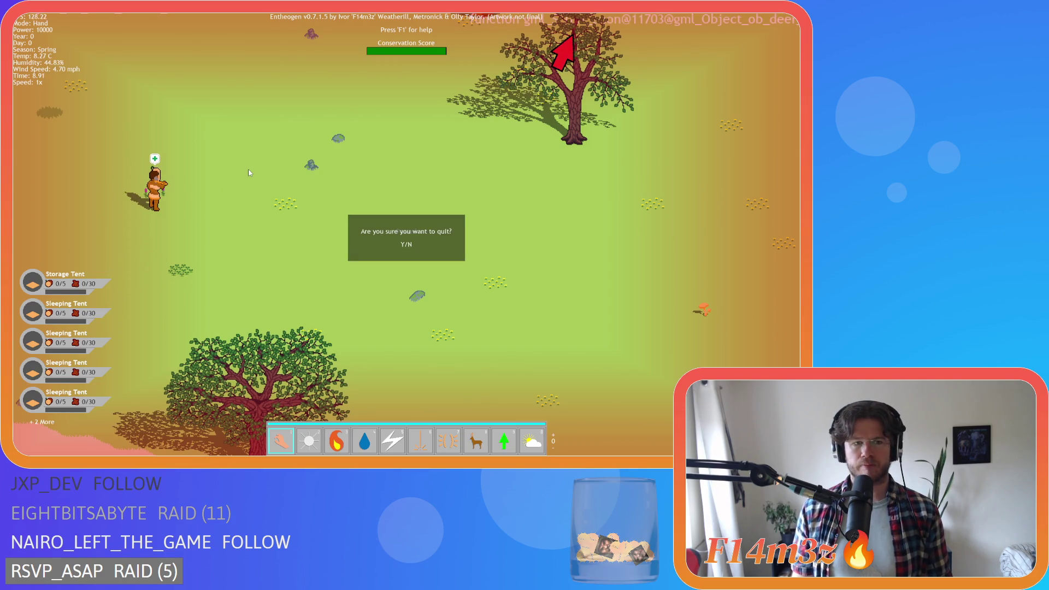
key(y)
key(shift+Home)
key(BackSpace)
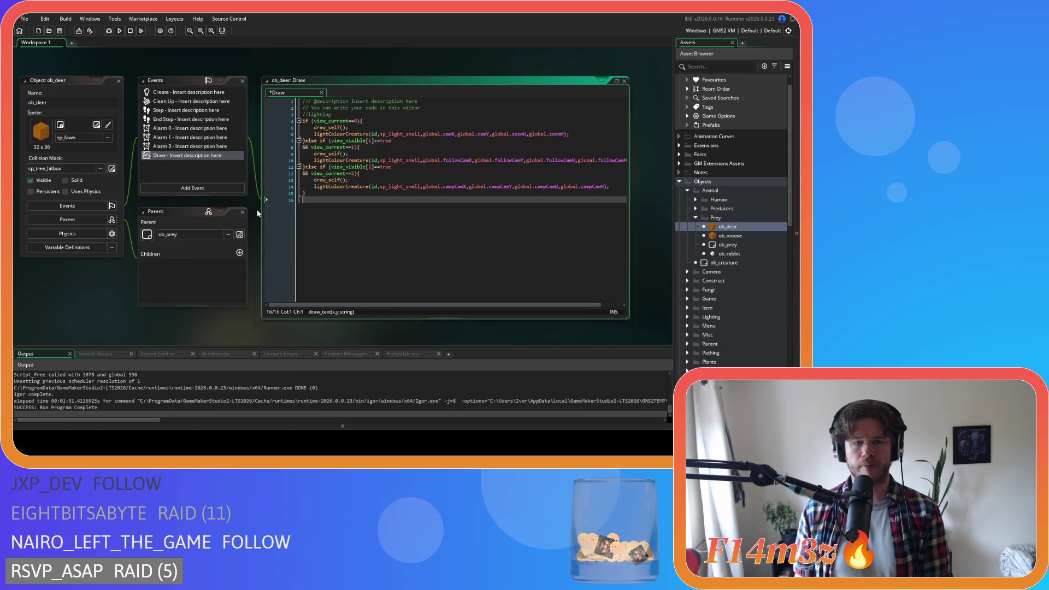
key(BackSpace)
click(738, 253)
double_click(739, 254)
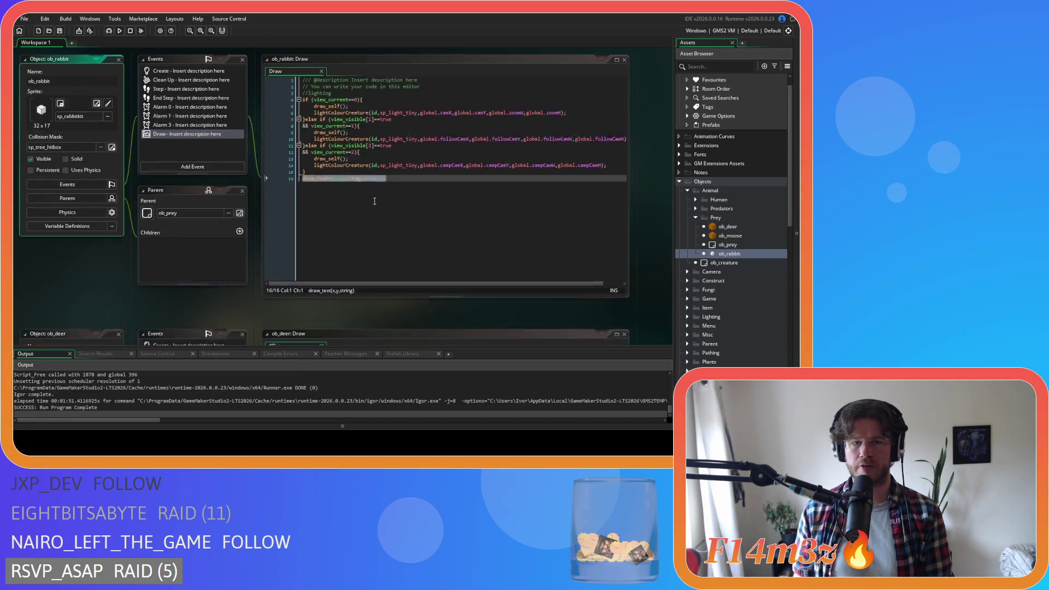
Save ob_rabbit's Draw code without the draw_text line and refocus the Asset Browser
key(ctrl+s)
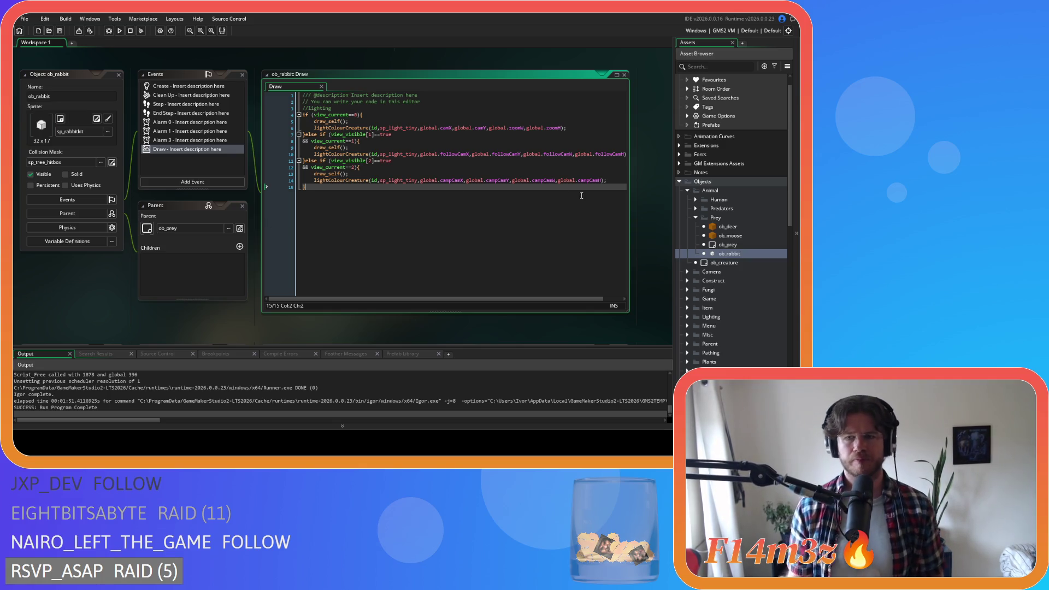
click(737, 256)
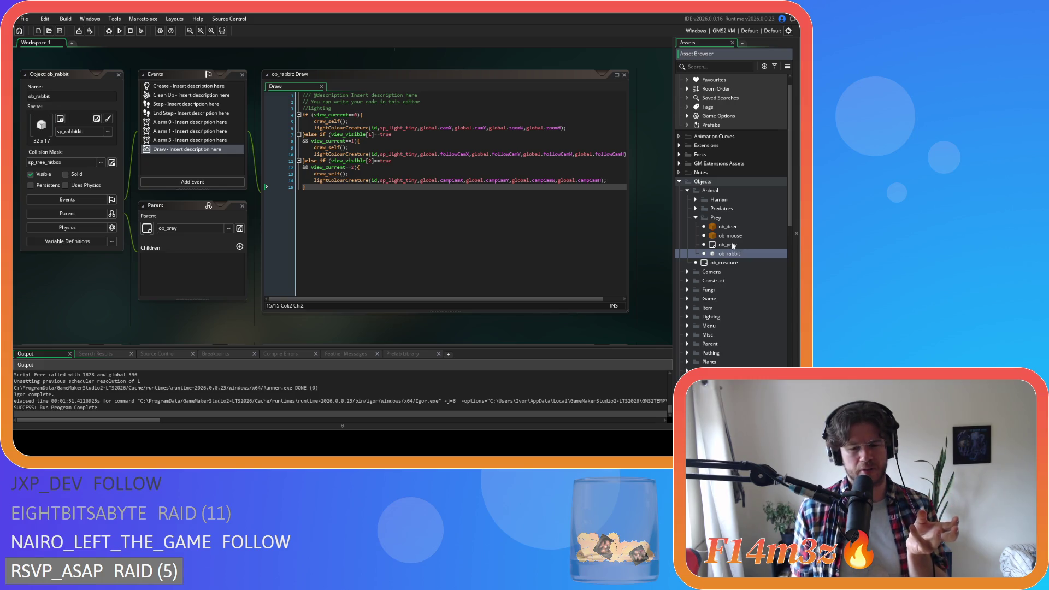
Scroll down to Scripts > Conditions and open the sc_rabbitConditions script
scroll(732, 246, down, 5)
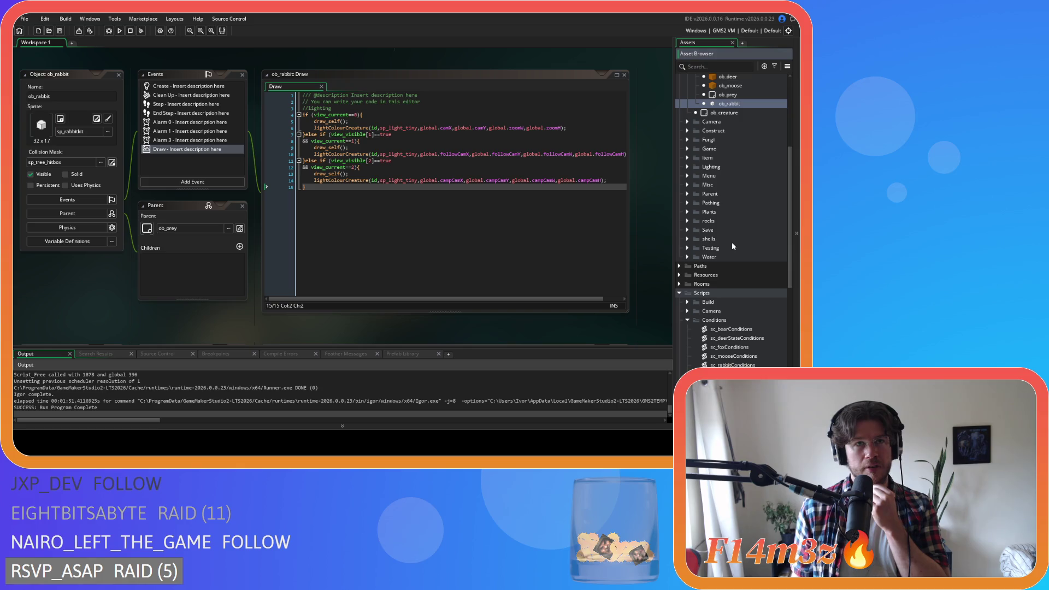
scroll(732, 251, down, 2)
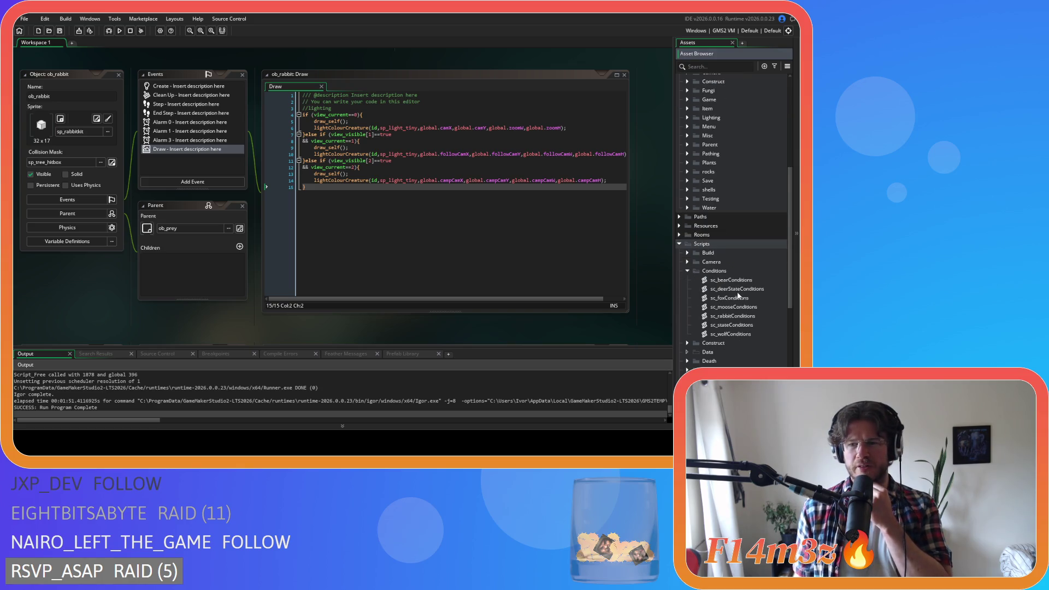
scroll(755, 319, down, 2)
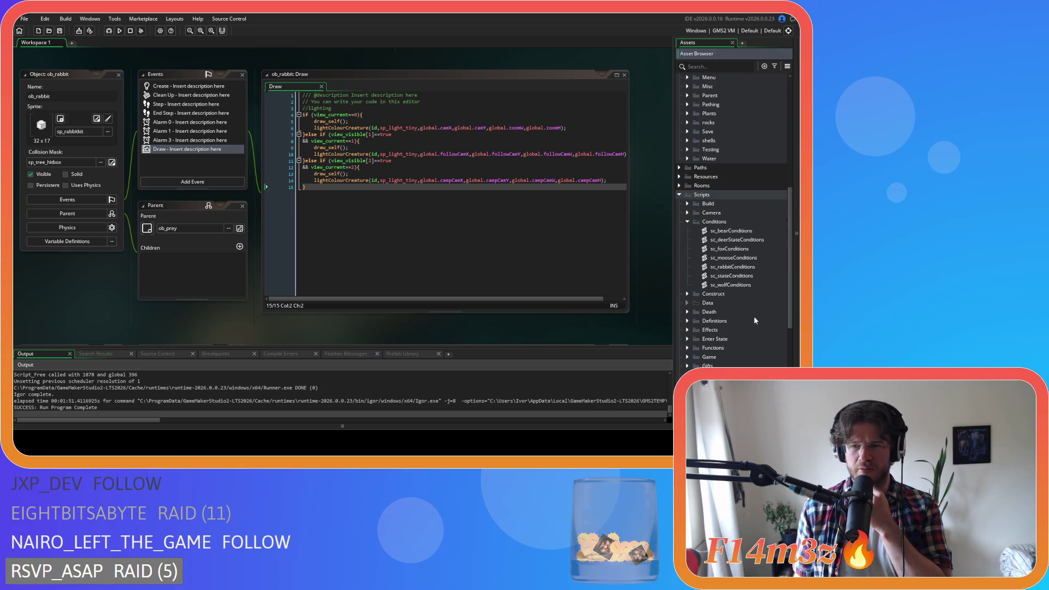
click(736, 276)
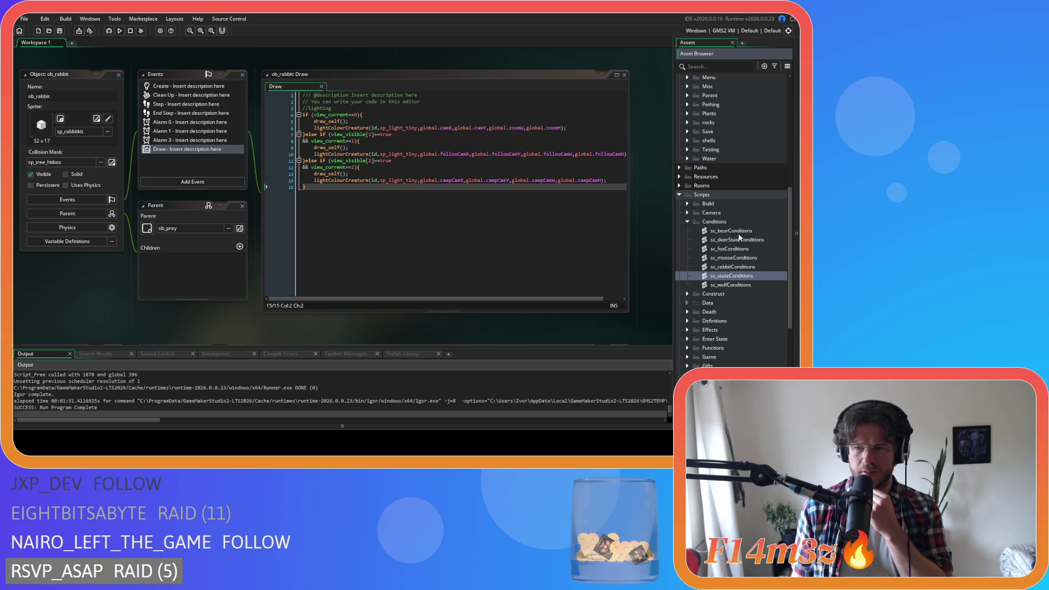
click(746, 268)
double_click(746, 267)
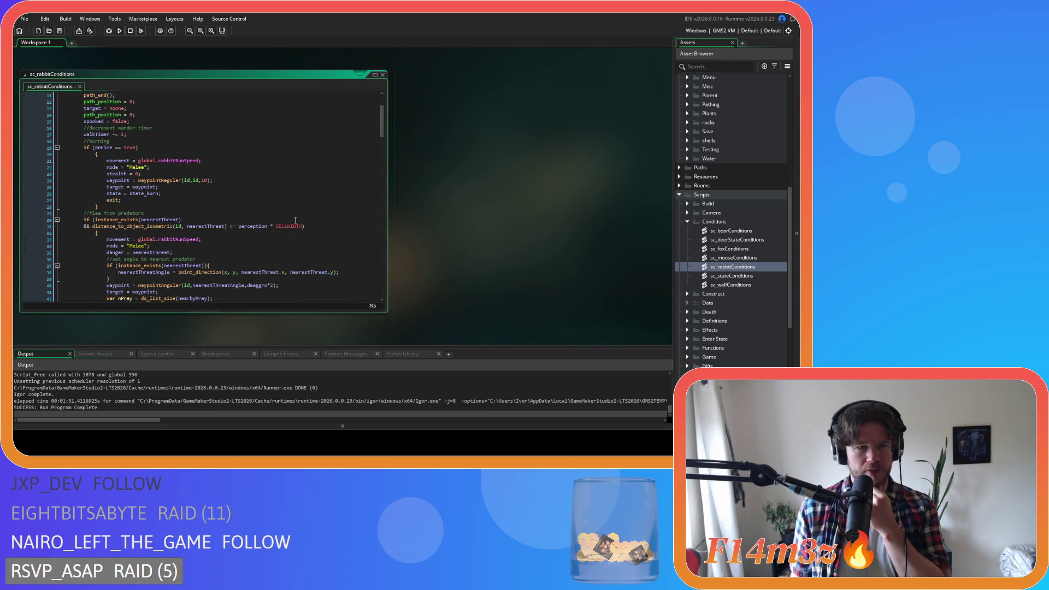
Review sc_rabbitConditions' thr <= 0 thirst condition and the drink-from-stream state on line 127
scroll(296, 220, down, 3)
scroll(295, 220, down, 20)
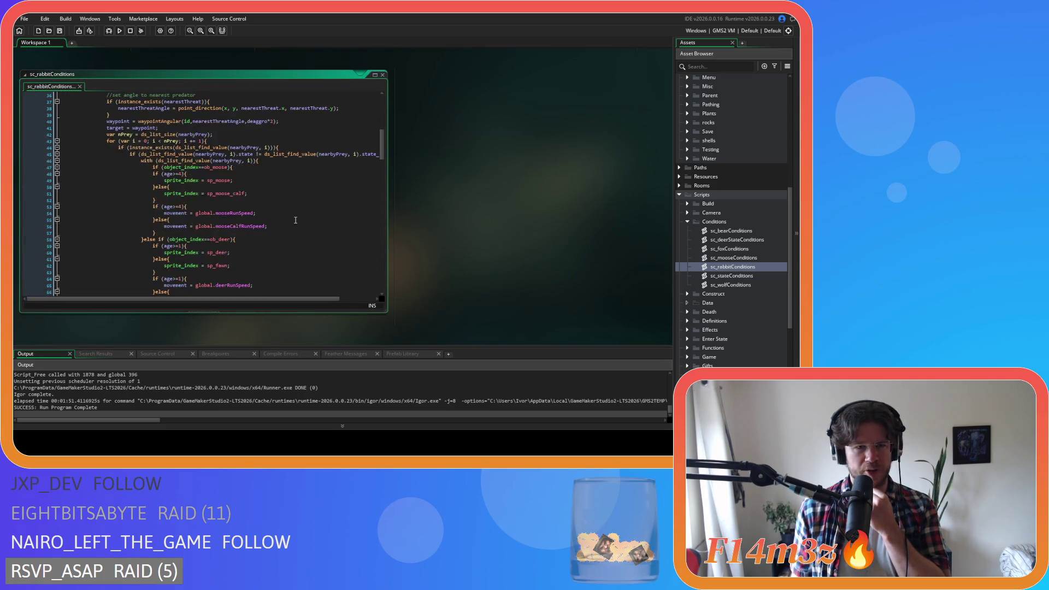
scroll(299, 216, down, 4)
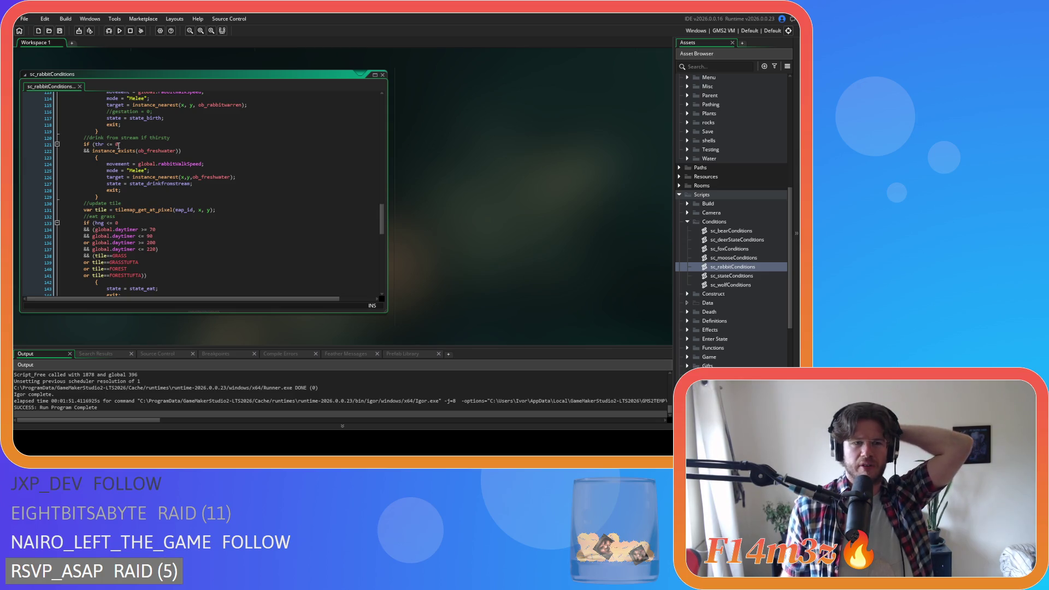
click(143, 145)
click(193, 149)
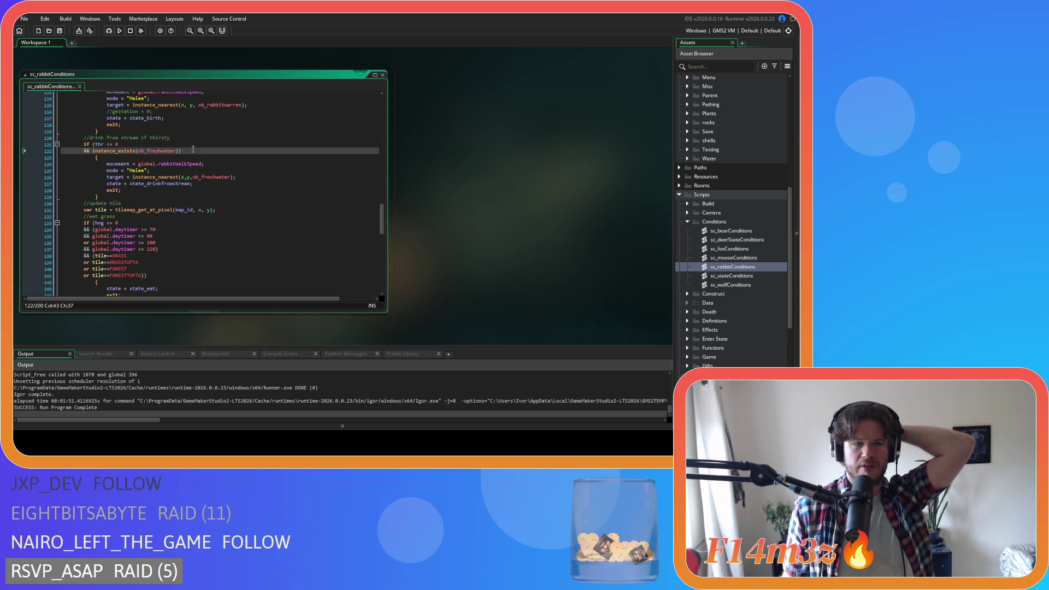
drag(96, 144, 222, 157)
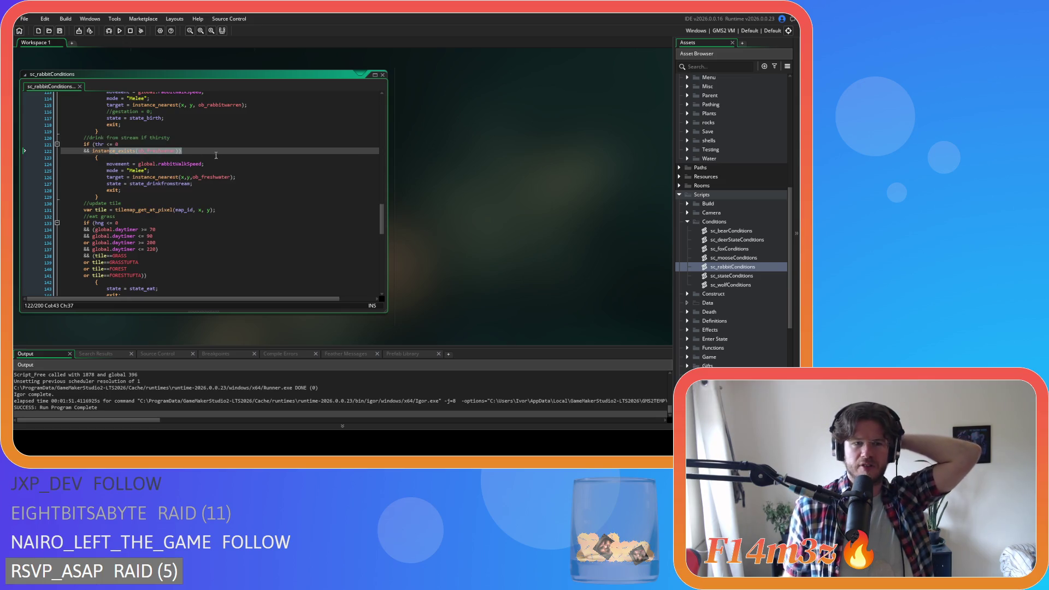
drag(155, 184, 284, 183)
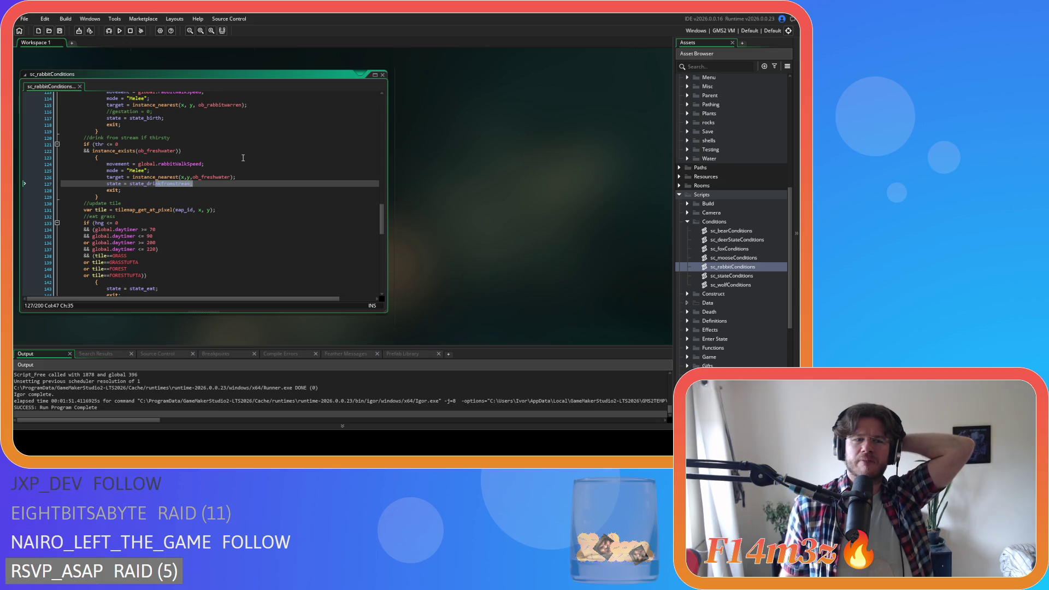
Review the sleep branch, including global.rabbitWalkSpeed on line 181 and its closing exit
scroll(243, 158, up, 3)
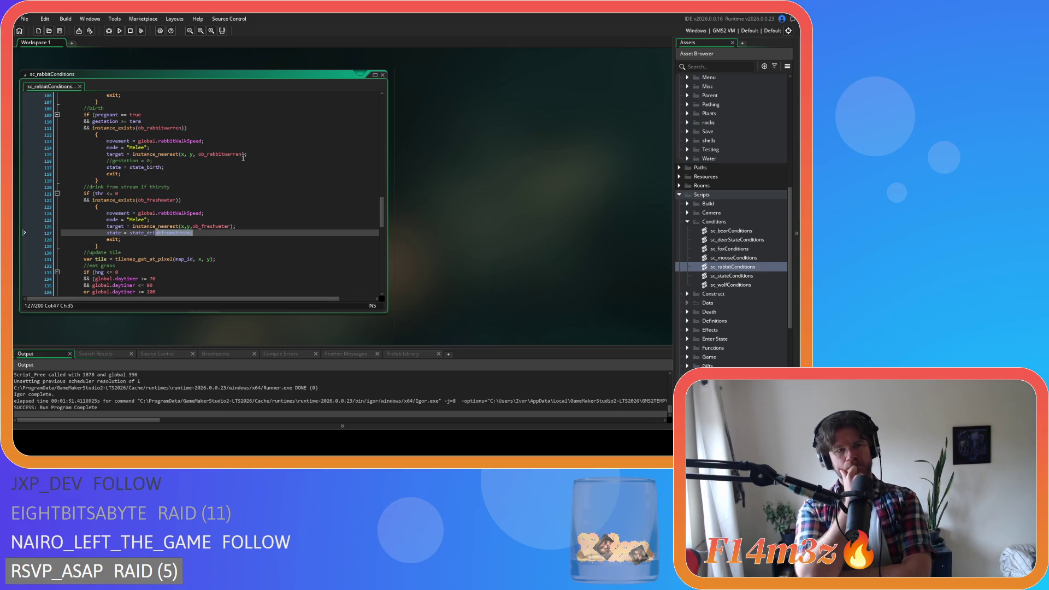
scroll(243, 158, down, 20)
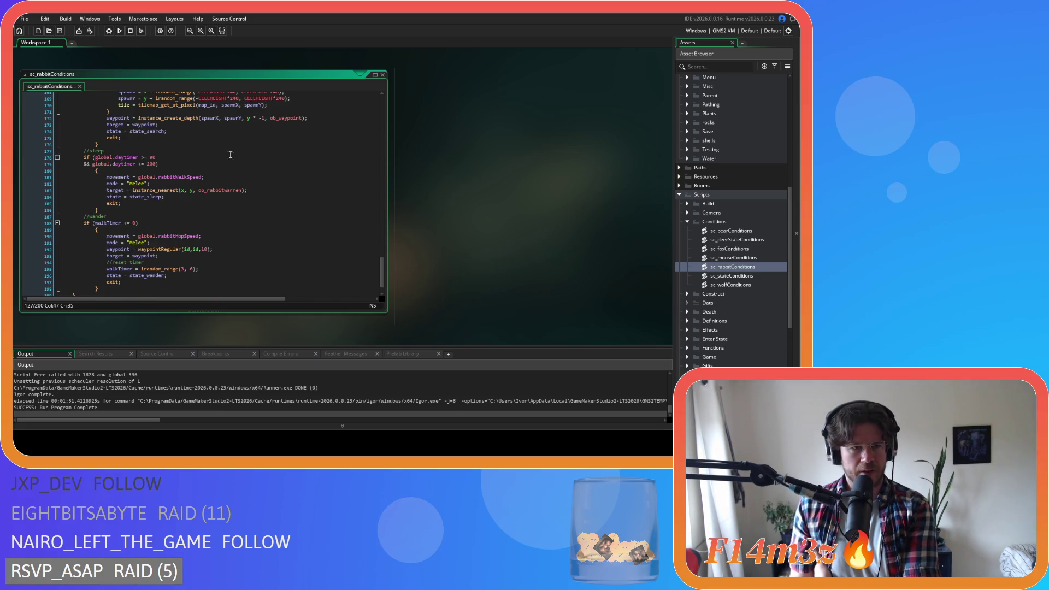
click(164, 169)
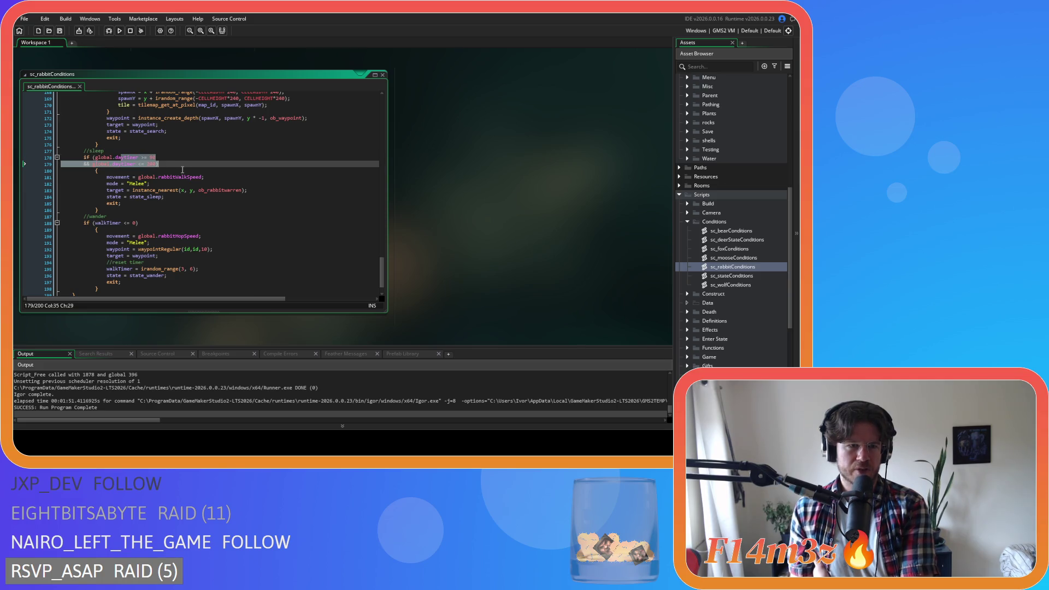
click(203, 177)
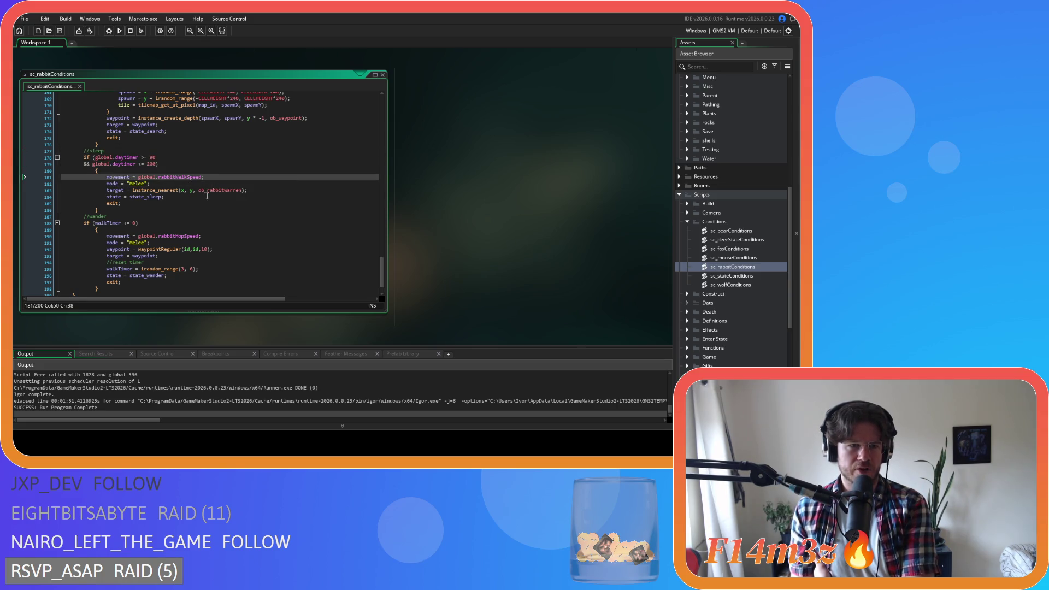
drag(62, 211, 222, 213)
click(224, 208)
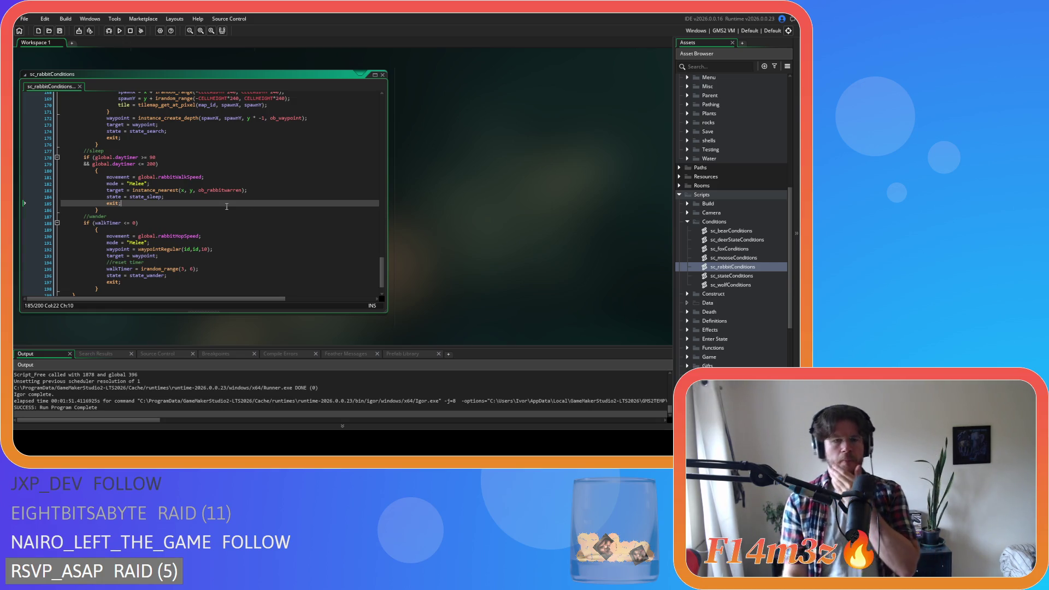
drag(381, 270, 382, 100)
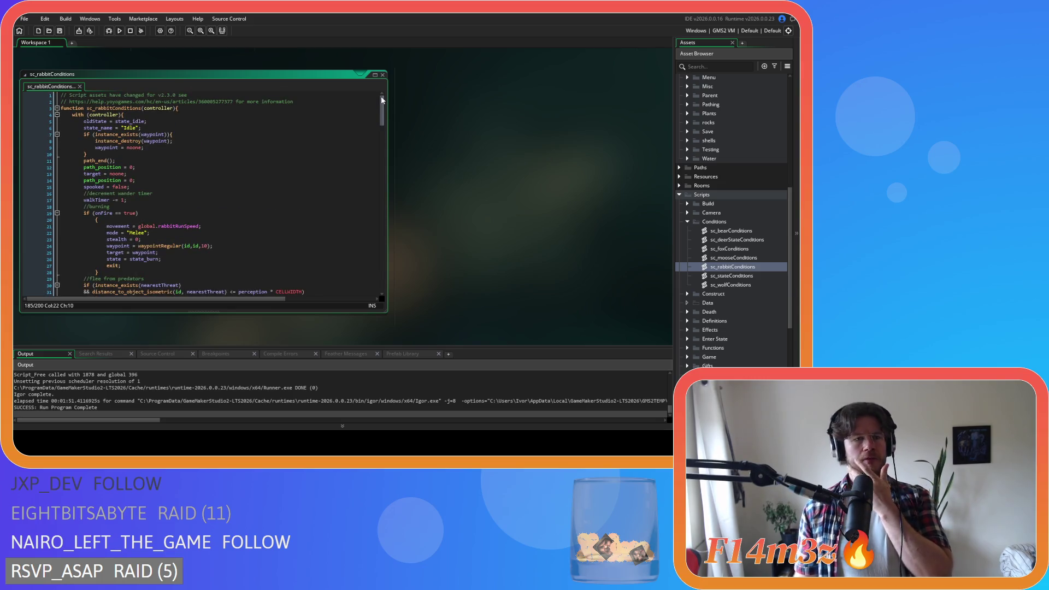
Open sc_drop from Scripts > Game and go to its ob_rabbit conditions check
mouse_move(90, 121)
mouse_down()
mouse_move(204, 130)
mouse_move(111, 114)
mouse_up()
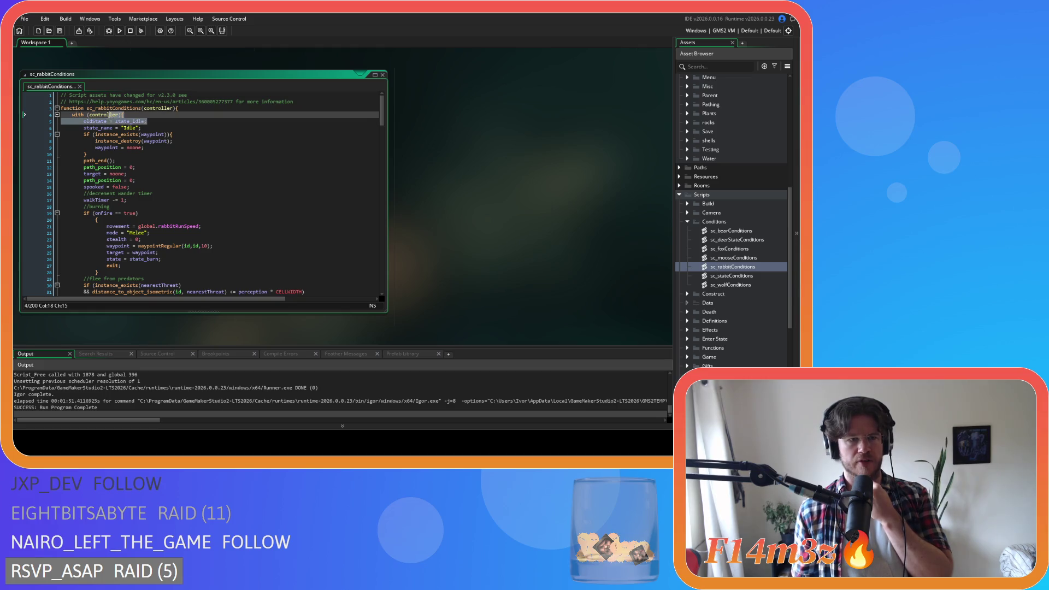
click(184, 121)
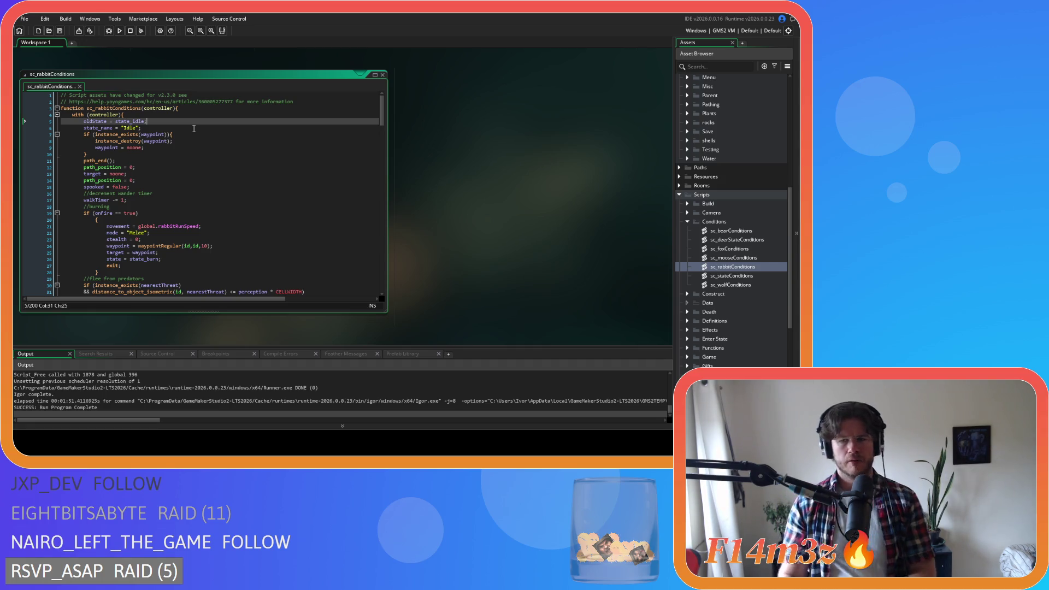
scroll(735, 244, up, 6)
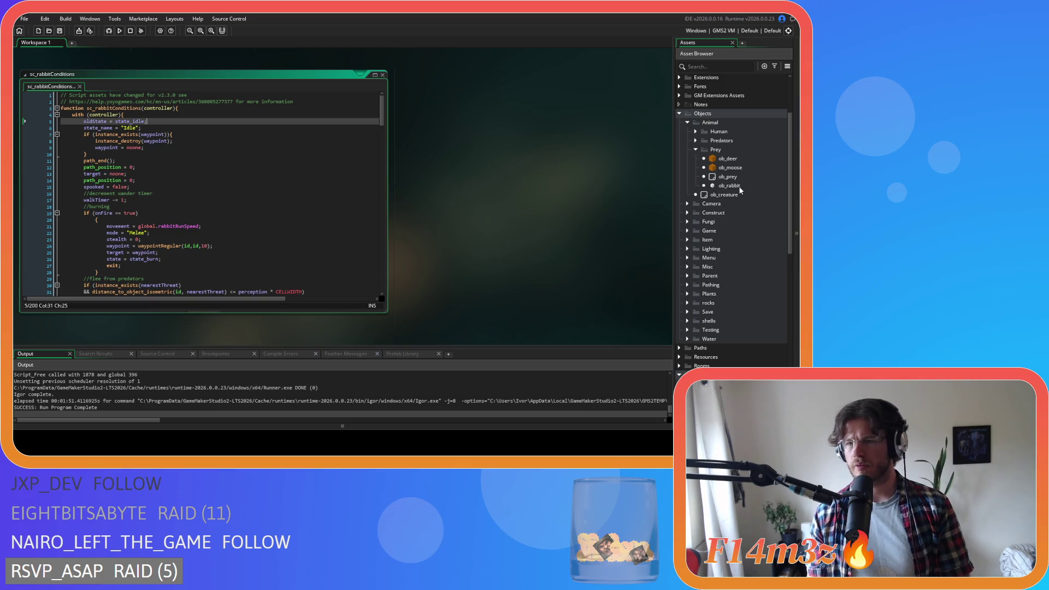
click(740, 187)
scroll(739, 188, down, 10)
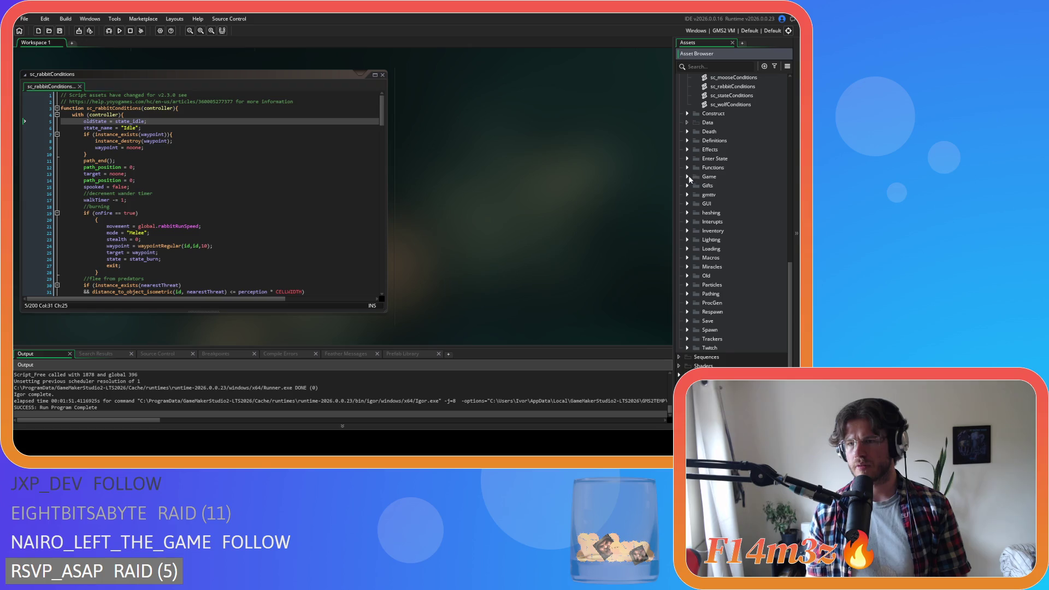
click(687, 176)
double_click(719, 230)
click(251, 222)
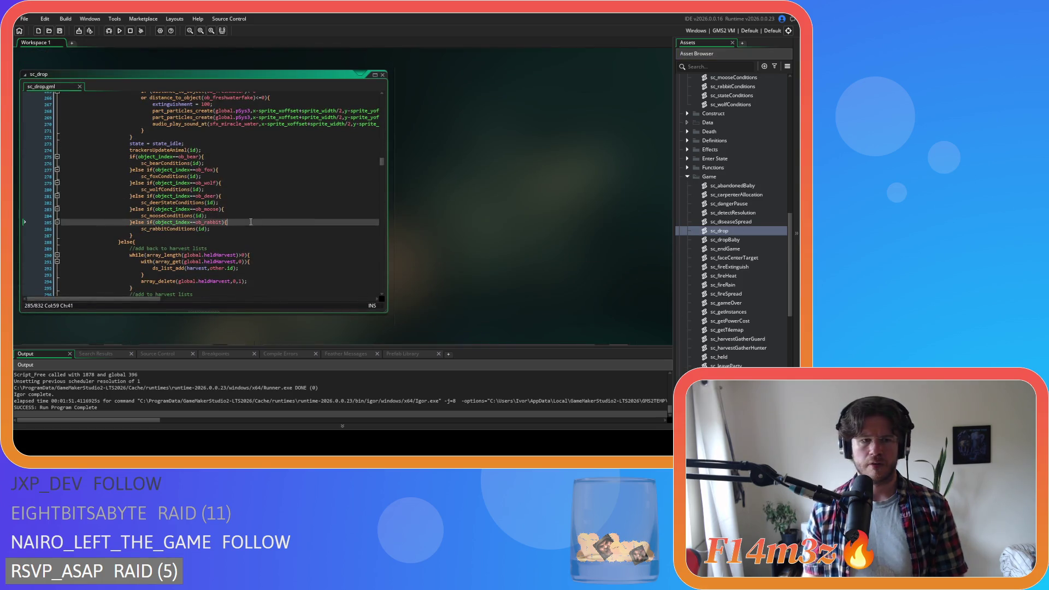
Comment out the tracker and conditions calls on sc_drop lines 274–287
drag(142, 238, 129, 150)
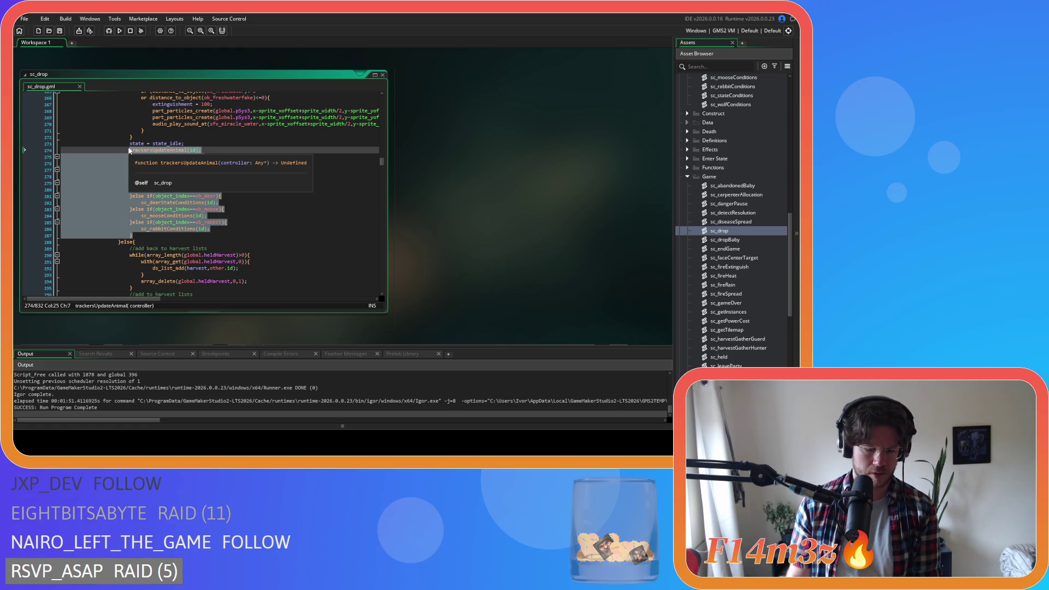
key(ctrl+k)
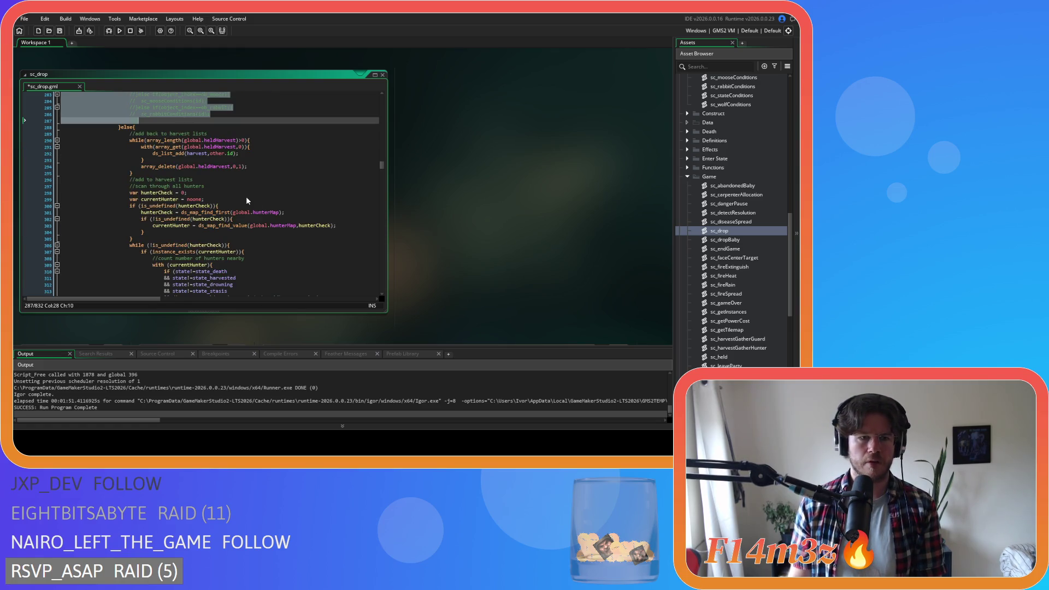
scroll(268, 213, down, 3)
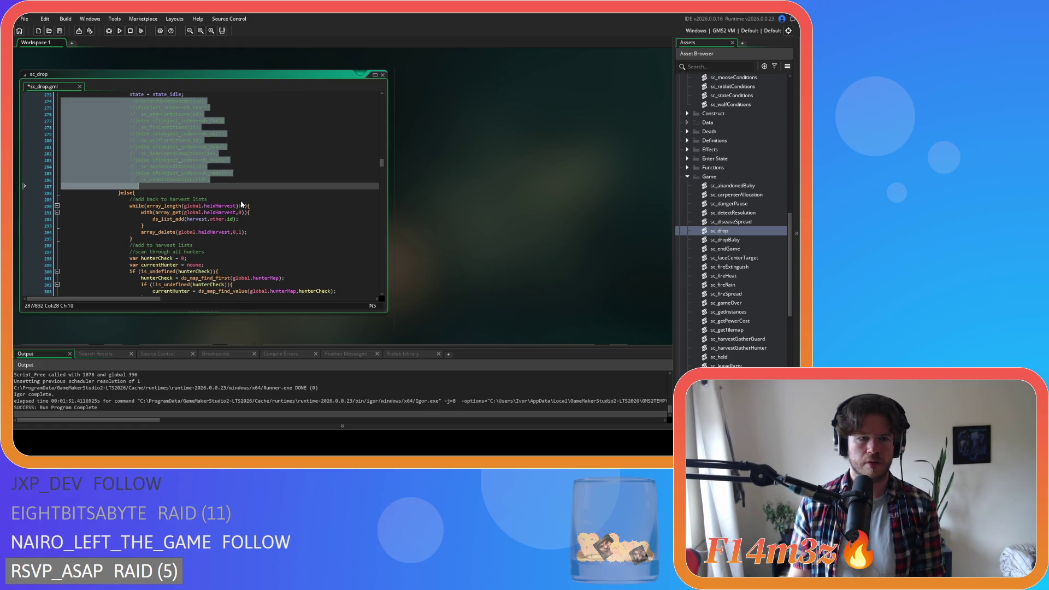
scroll(242, 204, down, 20)
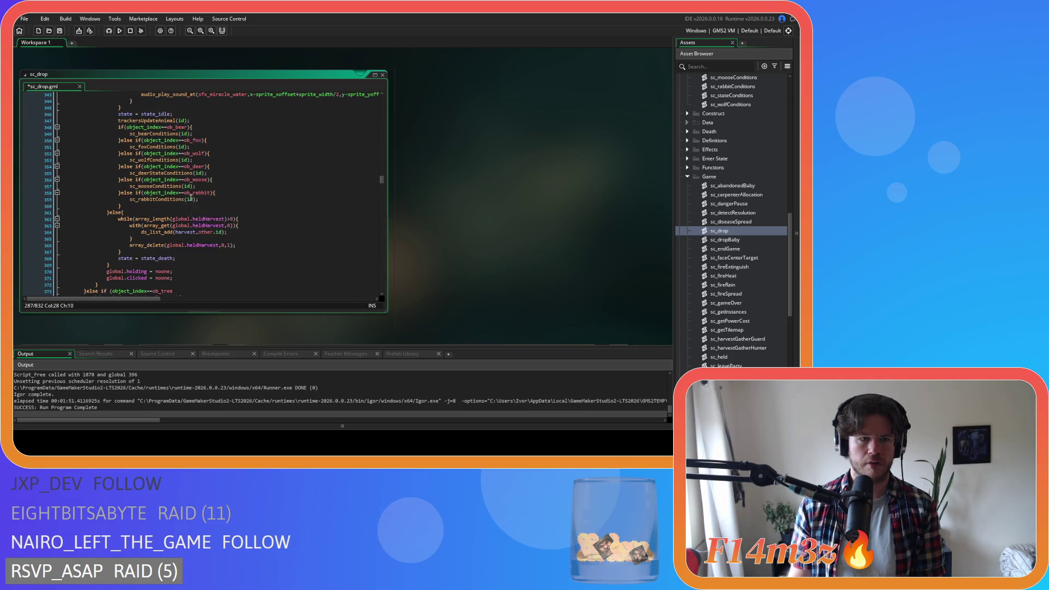
Comment out the per-animal conditions calls on lines 348–360 and launch a test build
mouse_move(125, 208)
mouse_down()
mouse_move(24, 179)
mouse_move(206, 139)
mouse_move(24, 127)
mouse_up()
drag(107, 128, 117, 131)
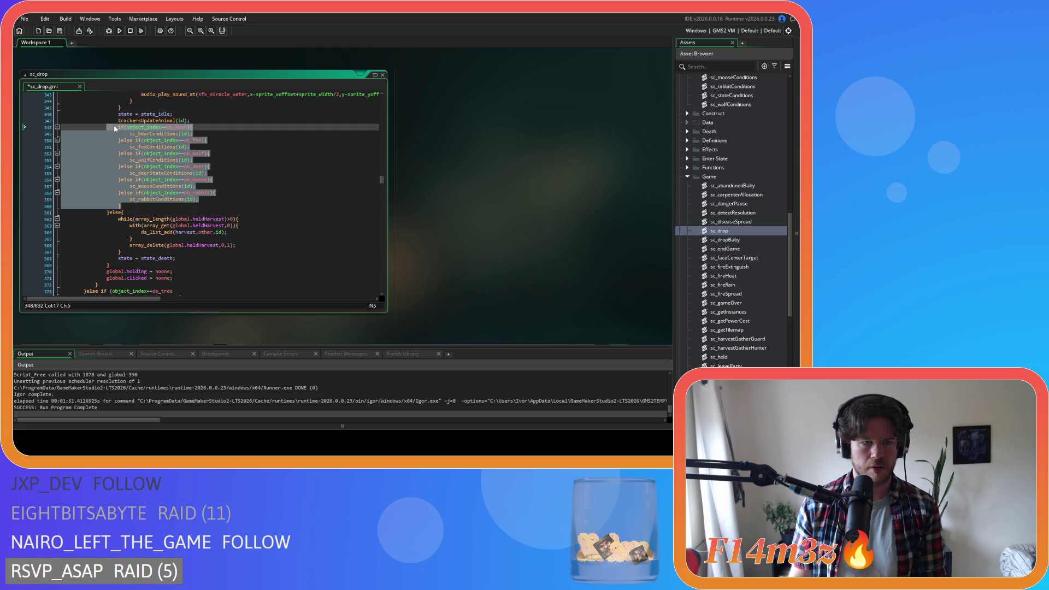
key(ctrl+k)
click(263, 160)
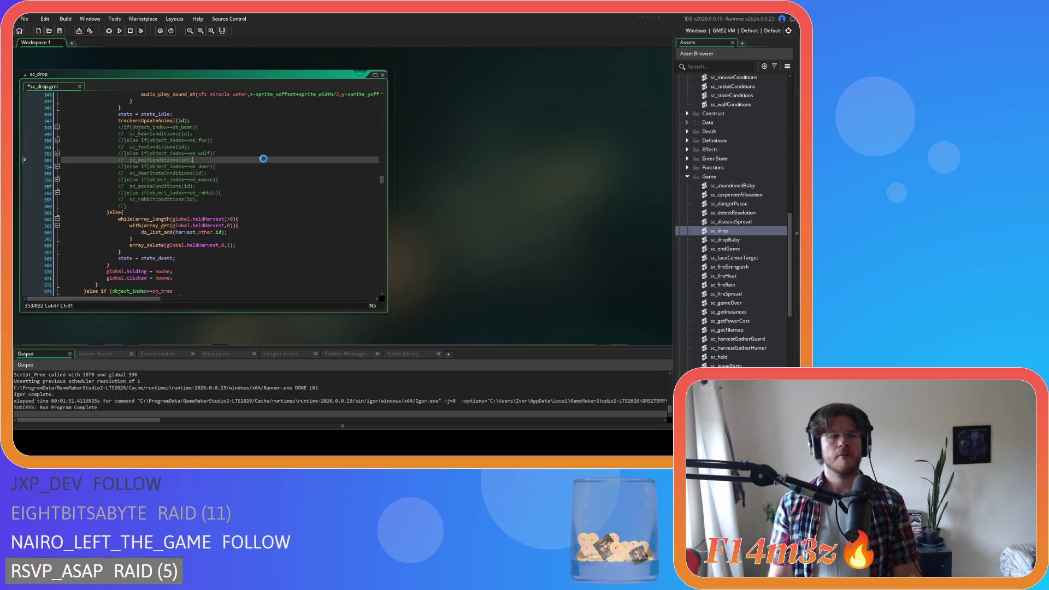
key(F5)
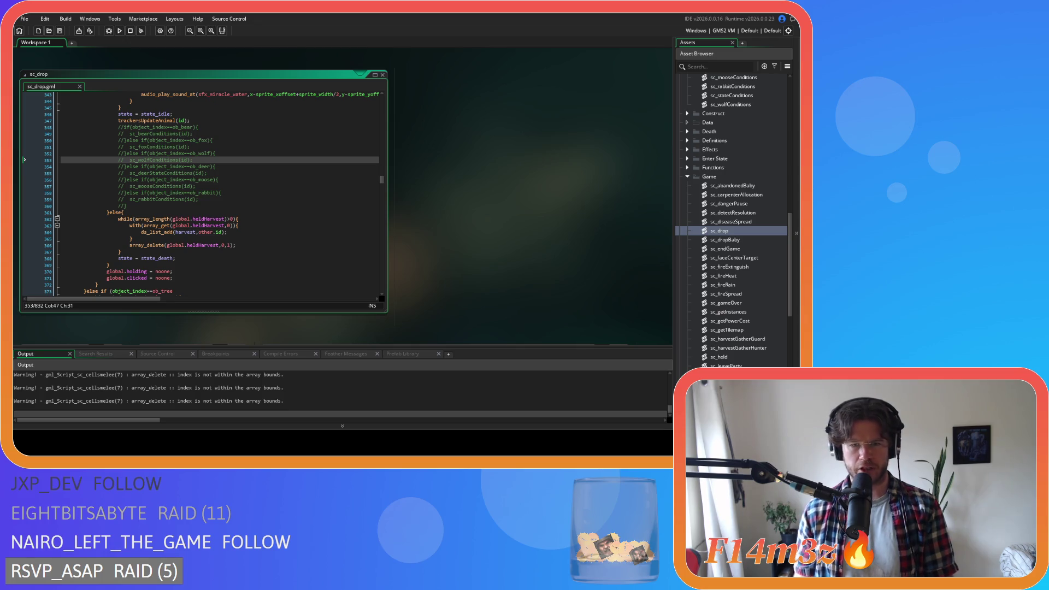
key(alt+Tab)
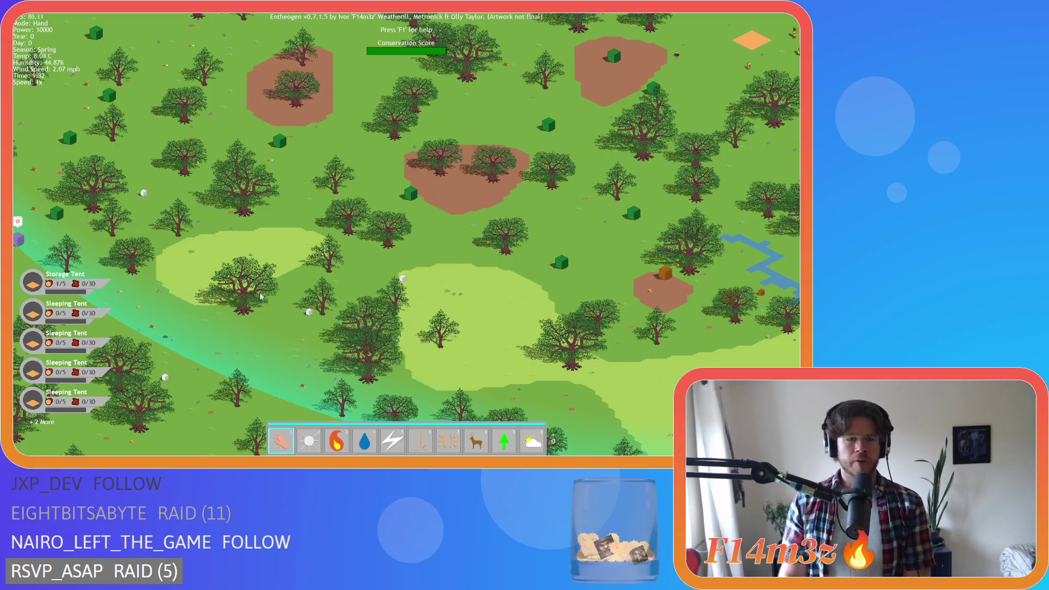
Zoom around the Entheogen map, then quit the game with Escape and Y
scroll(277, 328, up, 2)
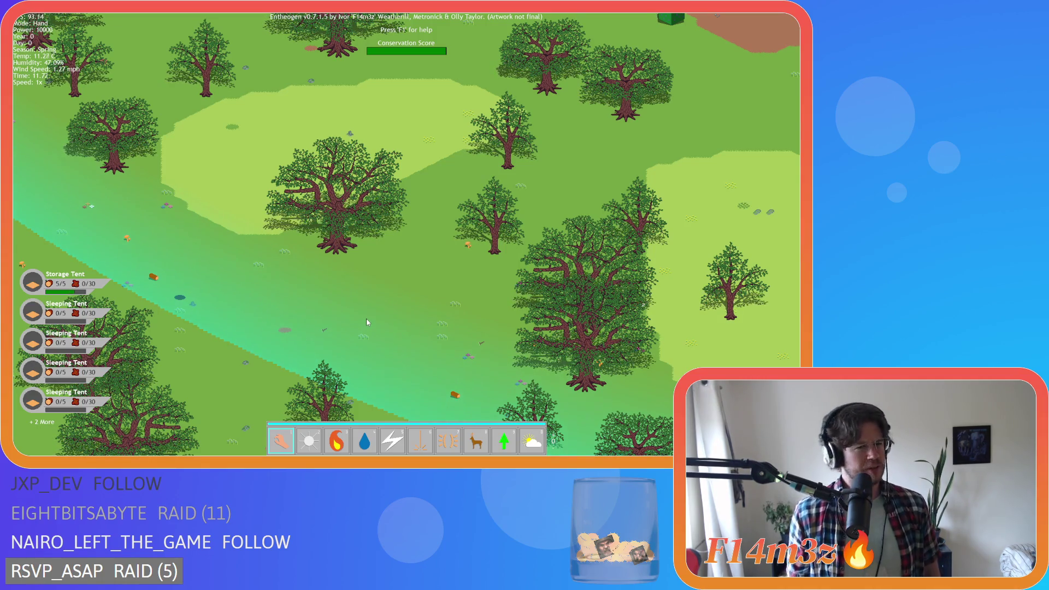
key(Escape)
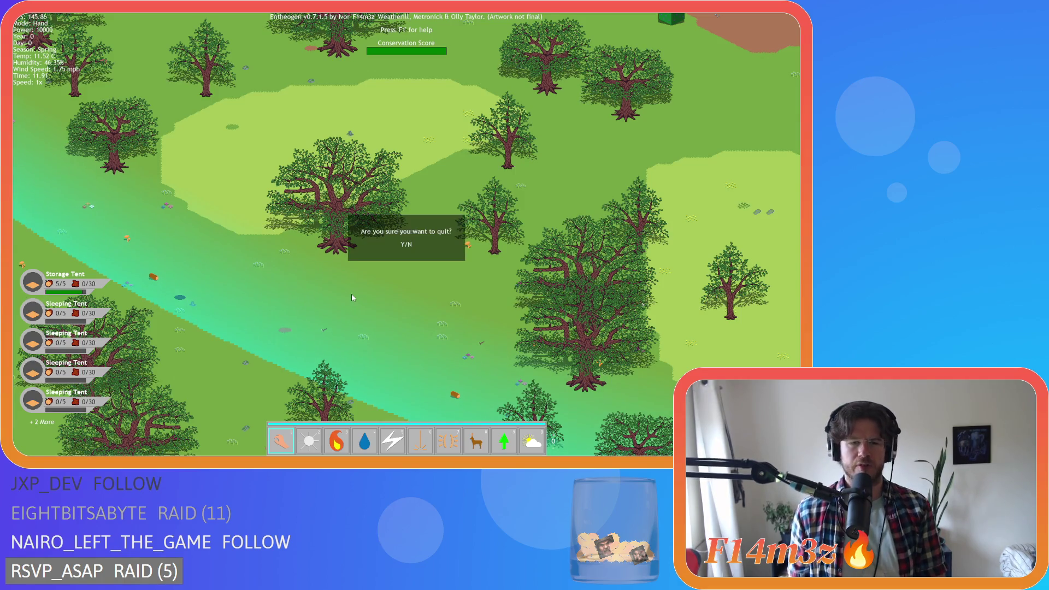
key(y)
Open the ob_rabbit object from Objects > Animal > Prey
click(305, 241)
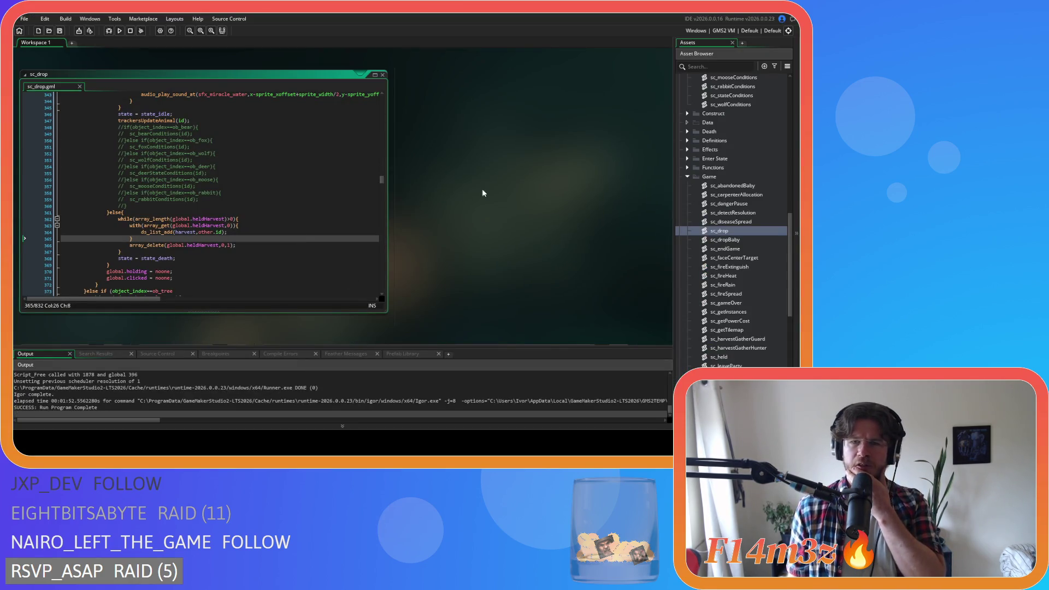
scroll(732, 199, up, 15)
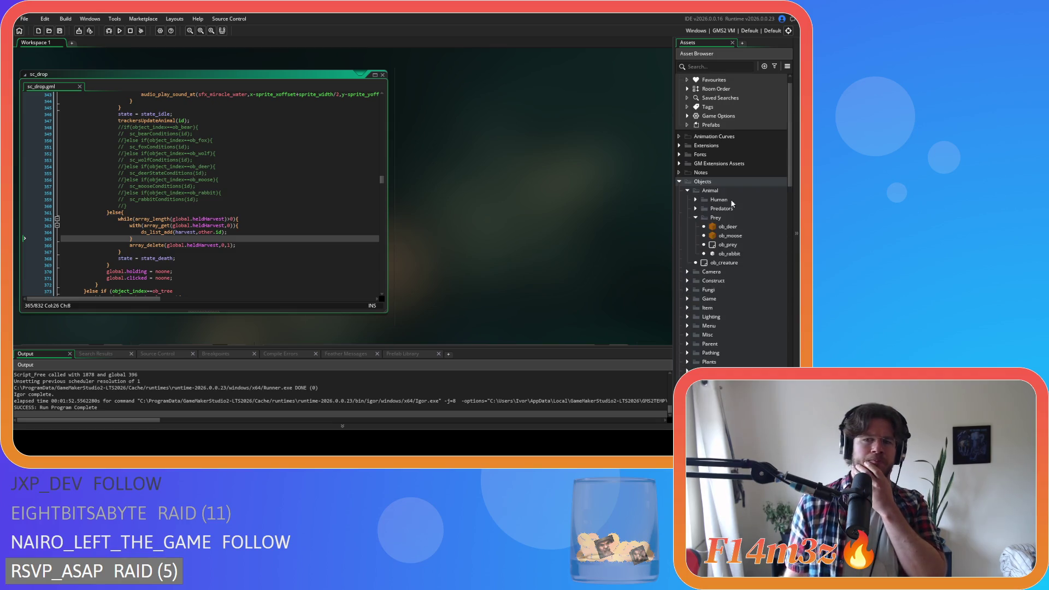
double_click(737, 254)
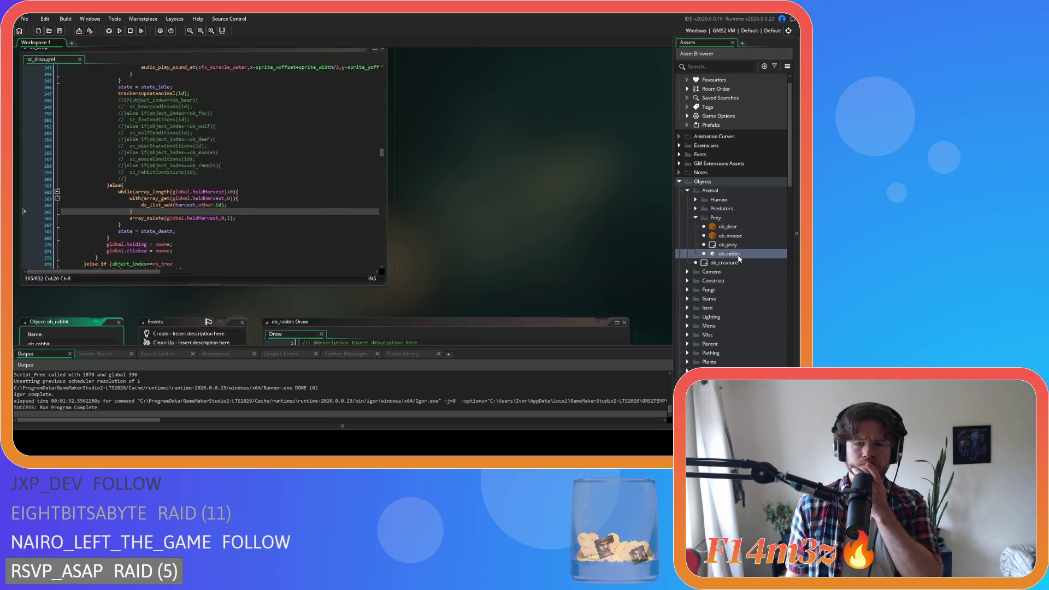
Read ob_rabbit's Step event threat-tracking code and jump to the sc_follow definition
click(193, 103)
scroll(463, 184, down, 10)
scroll(462, 184, down, 12)
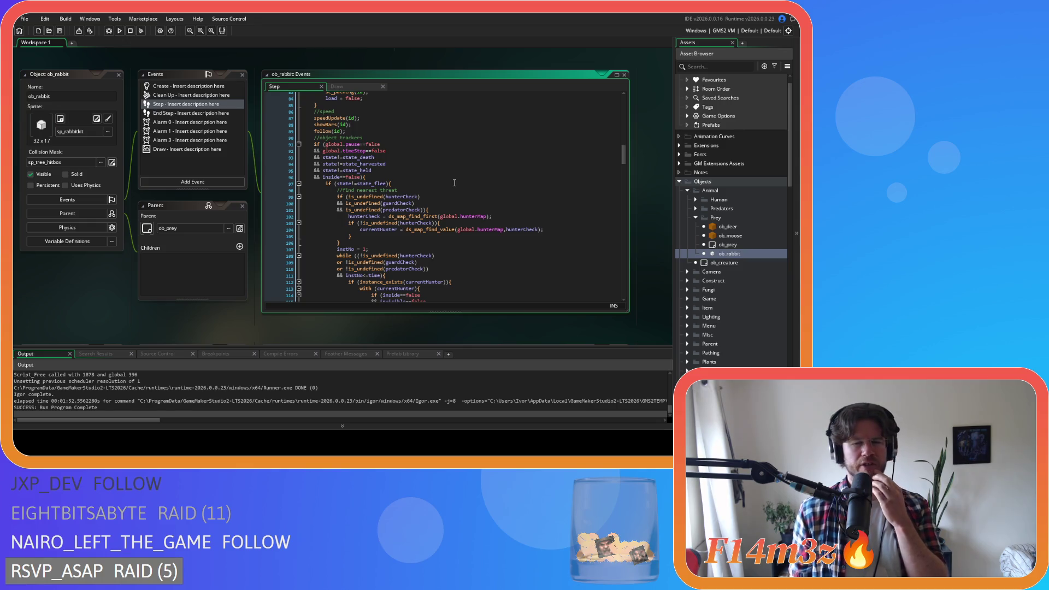
scroll(454, 182, down, 1)
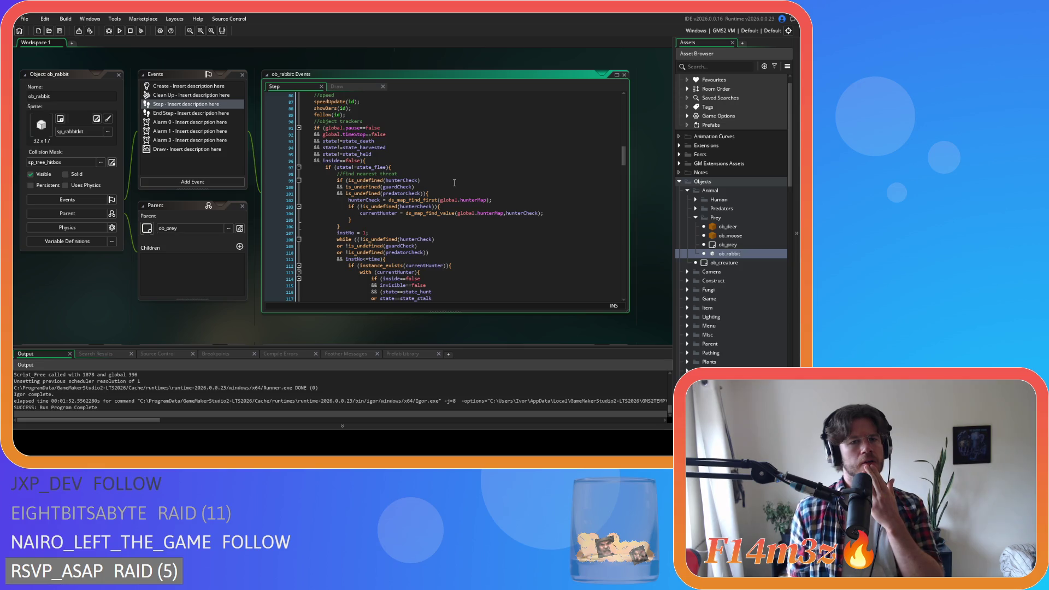
middle_click(322, 115)
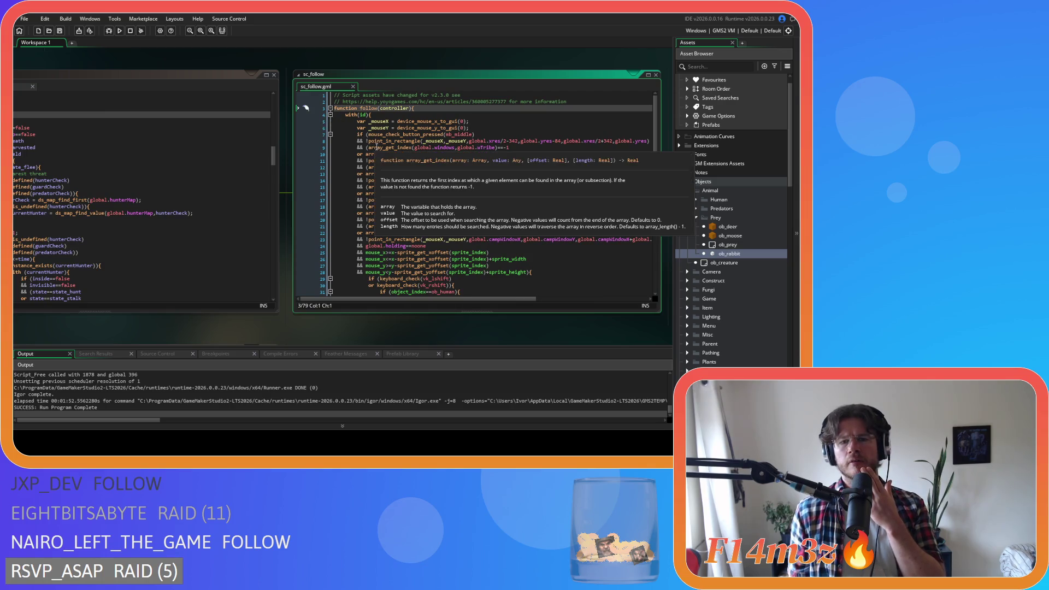
scroll(382, 151, down, 3)
scroll(354, 95, up, 3)
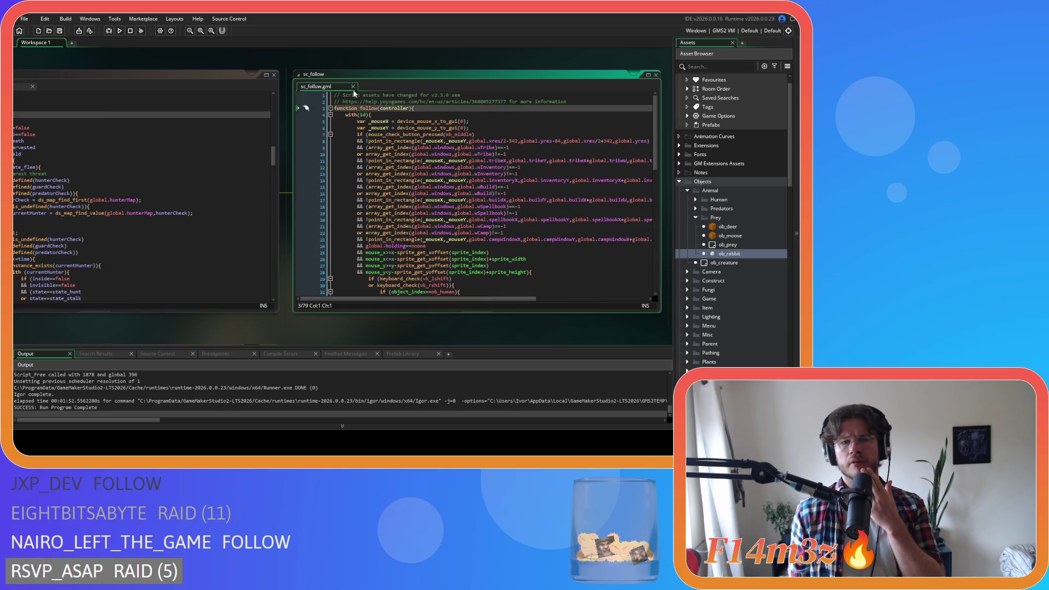
scroll(504, 196, down, 10)
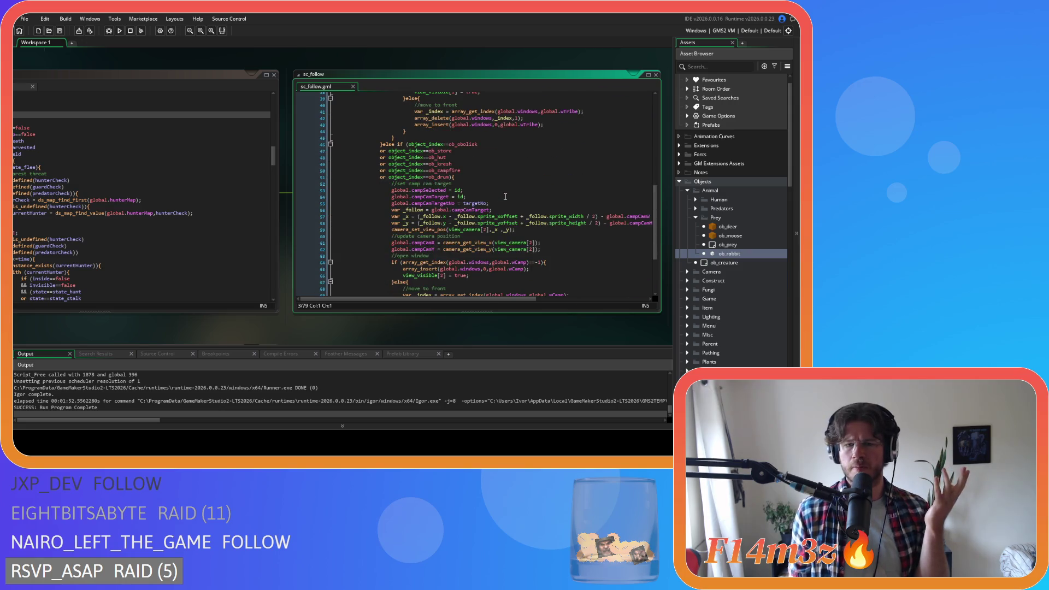
scroll(501, 196, down, 4)
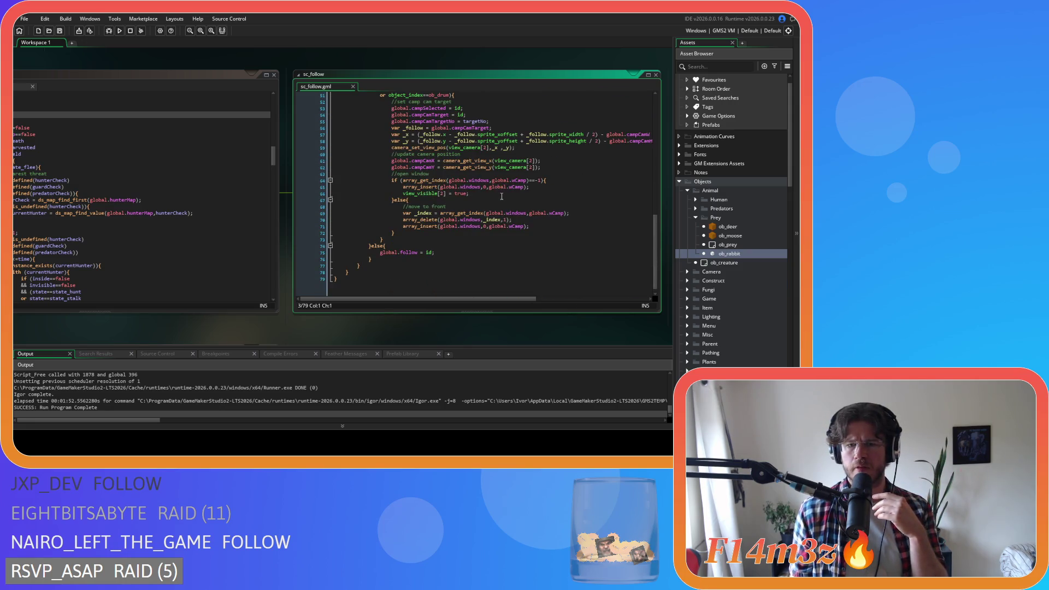
scroll(502, 196, up, 14)
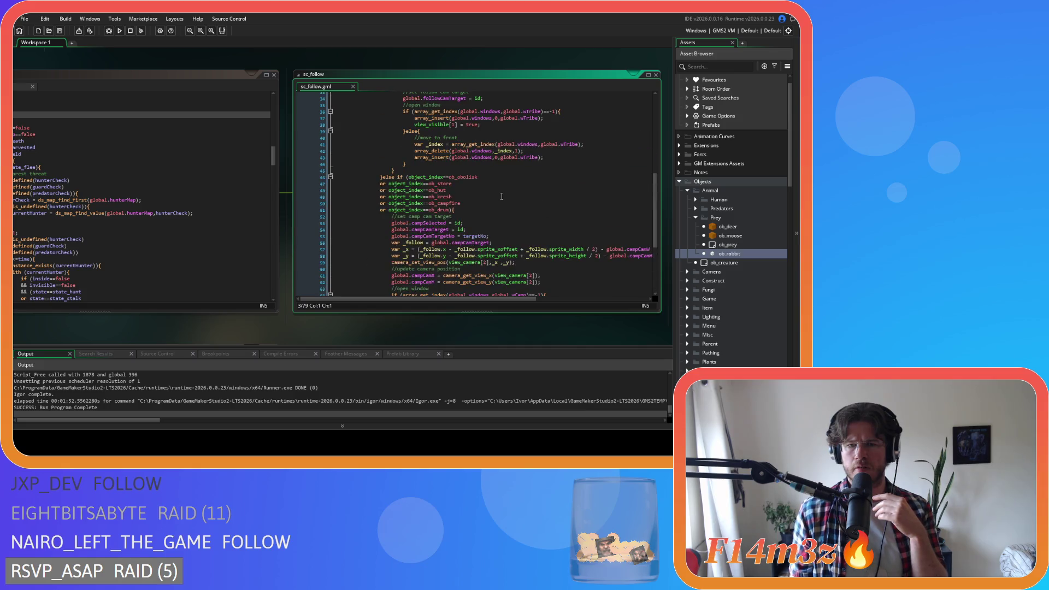
click(353, 86)
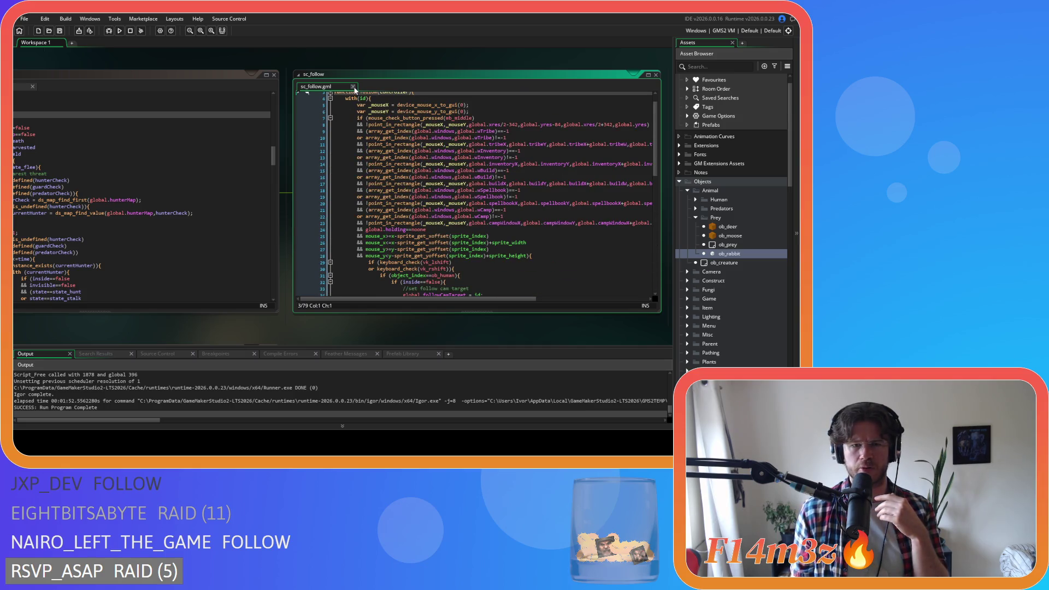
scroll(447, 185, down, 15)
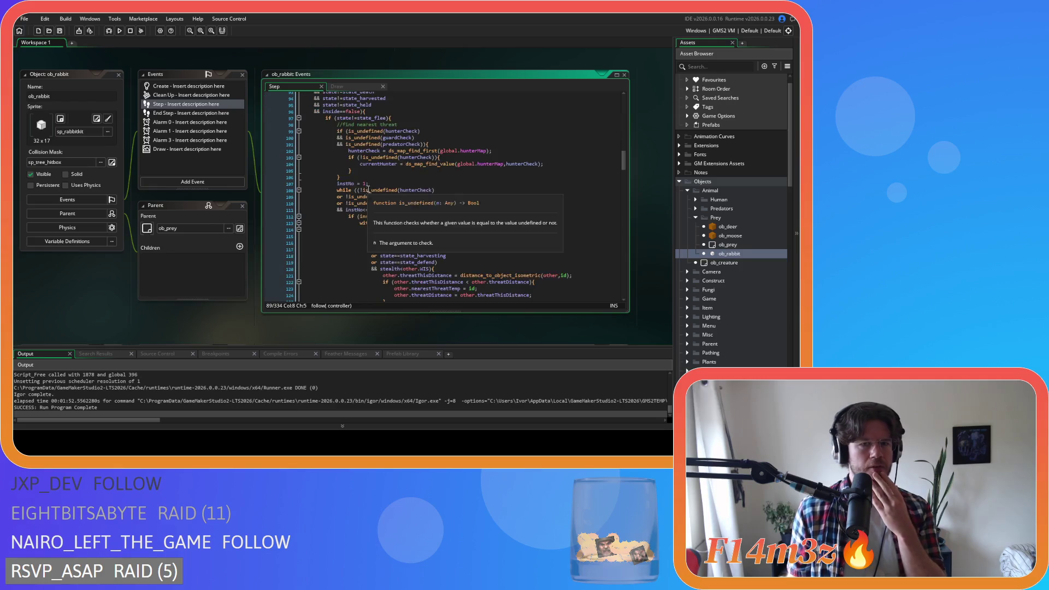
Inspect the state(); call on line 287 of the Step event, then show the Create event
scroll(446, 186, down, 20)
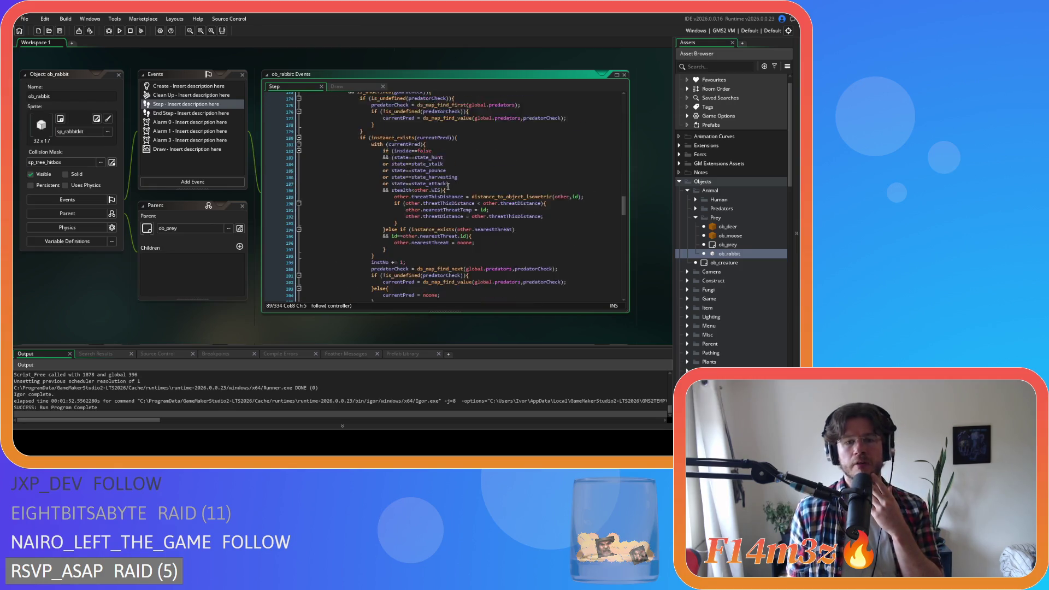
scroll(448, 185, down, 14)
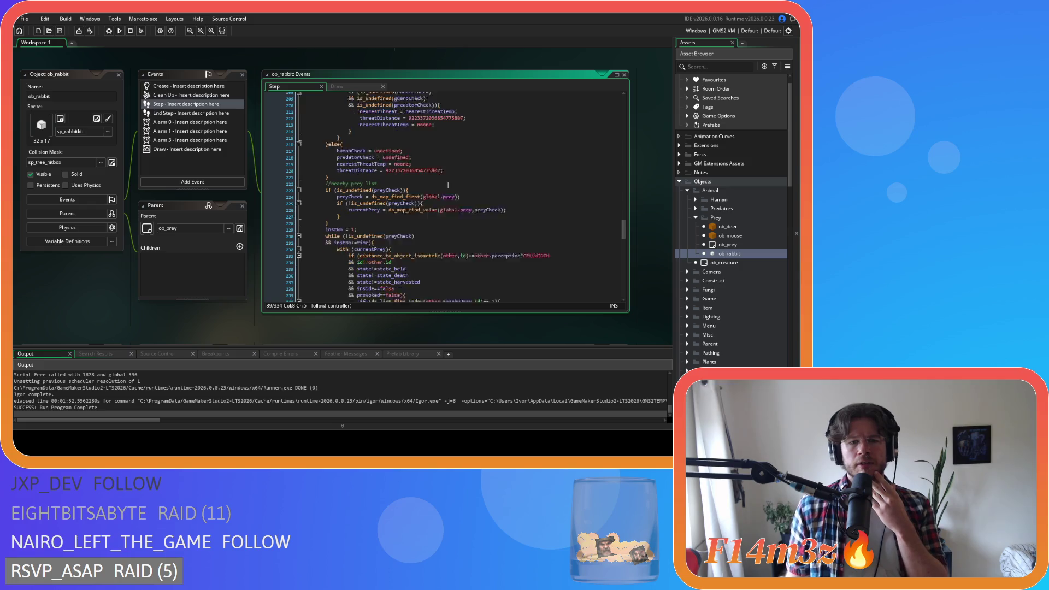
scroll(448, 185, down, 5)
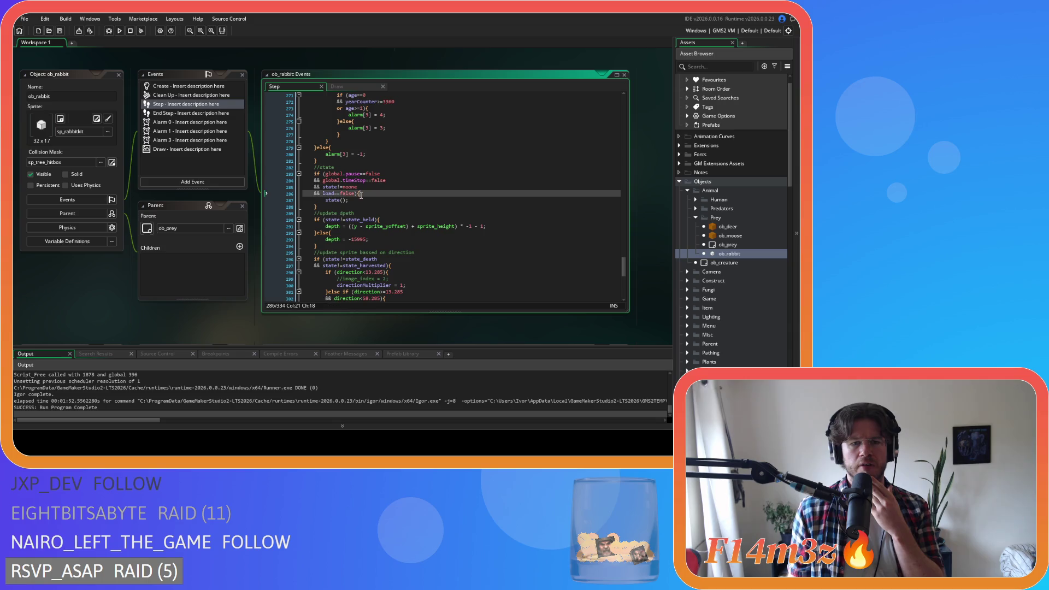
drag(325, 200, 352, 201)
click(353, 201)
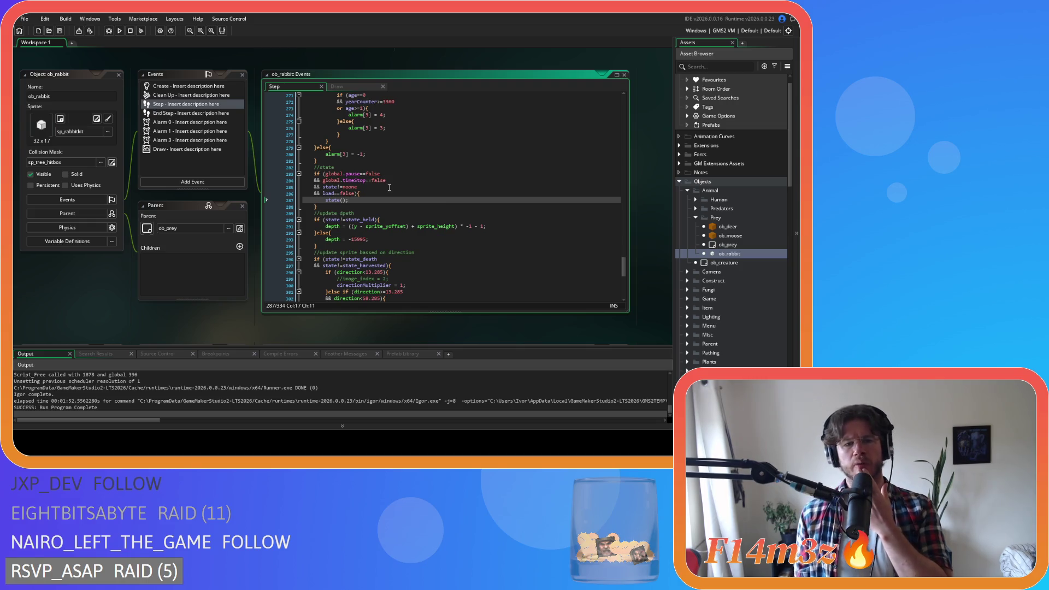
click(396, 173)
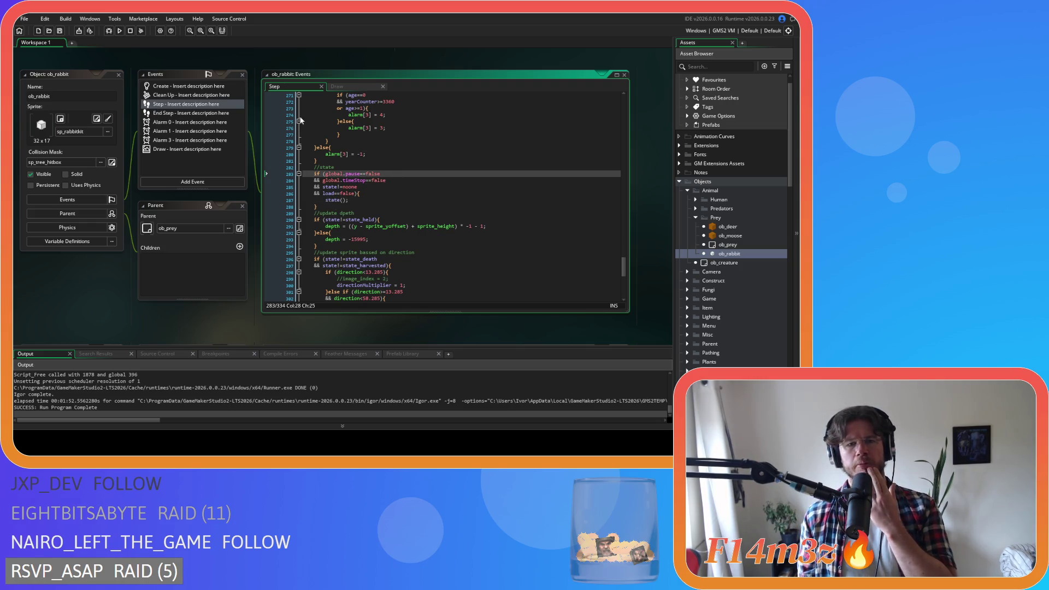
click(190, 86)
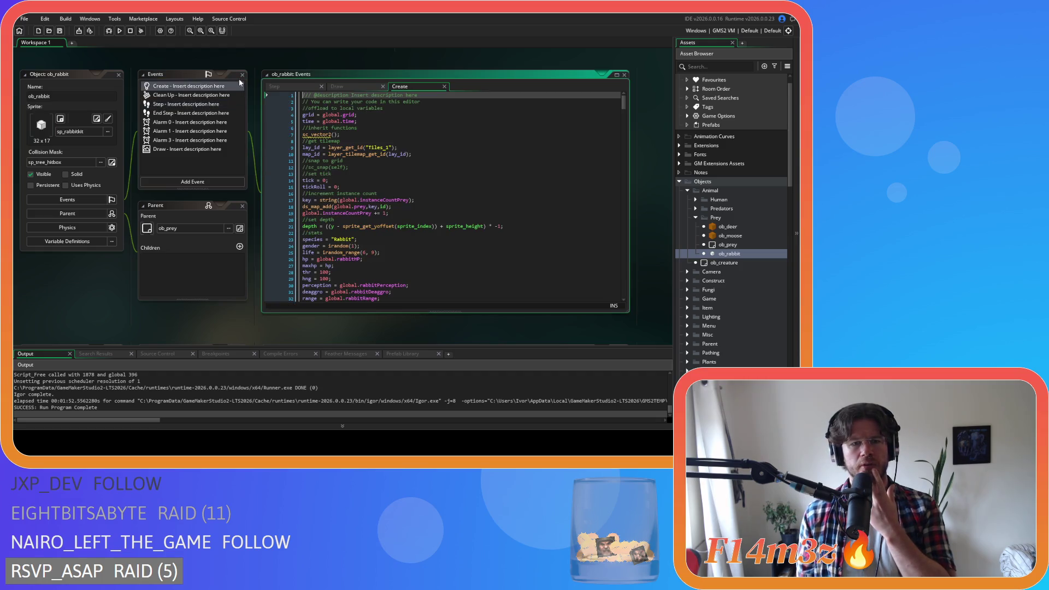
Find state_idle's sc_rabbitConditions and sc_pathing calls near line 160, then select ob_human
scroll(389, 171, down, 10)
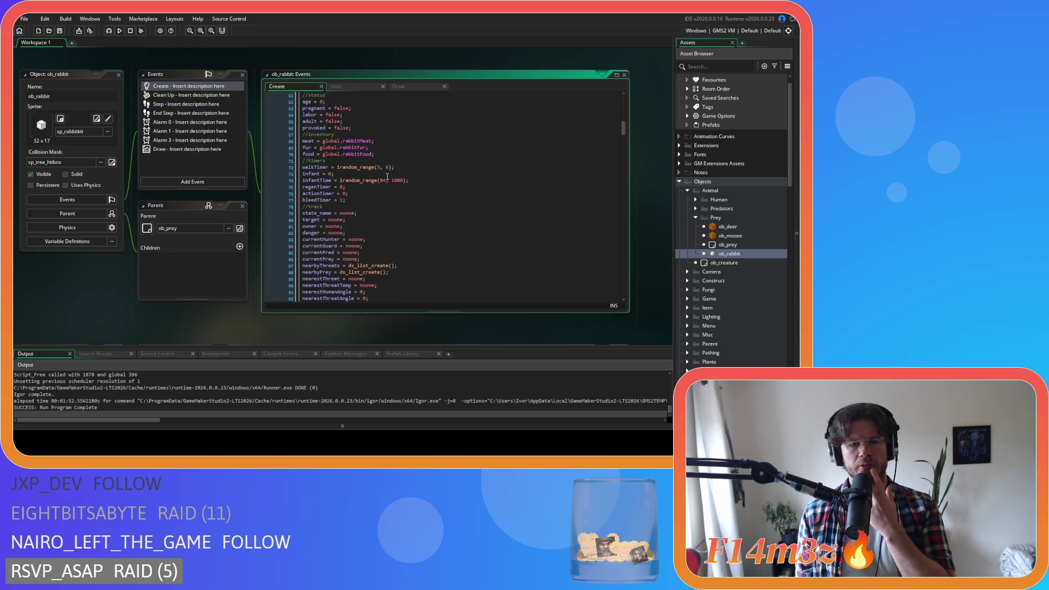
scroll(389, 171, down, 6)
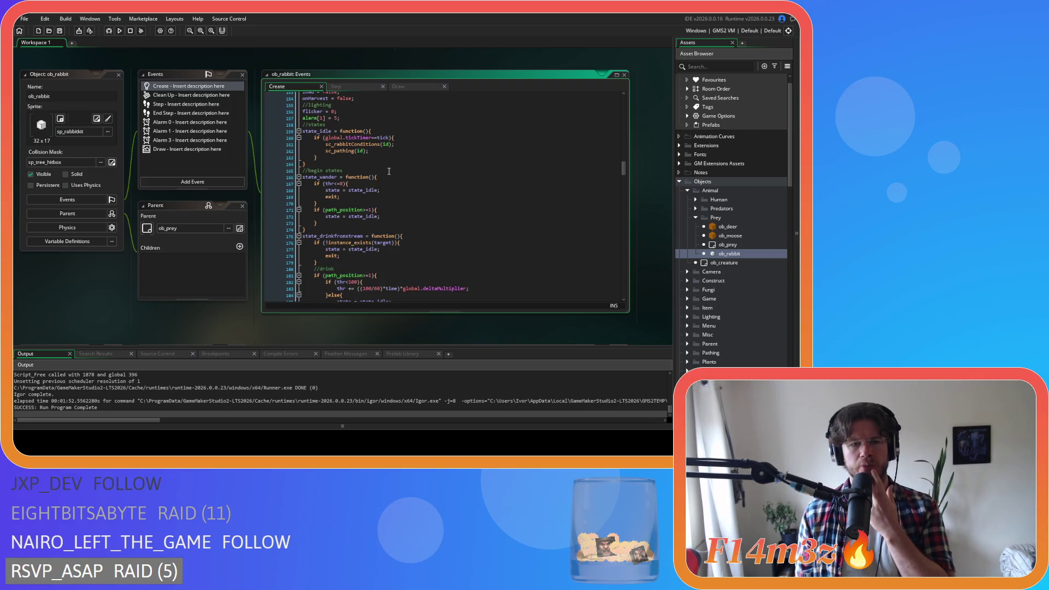
click(403, 140)
click(392, 152)
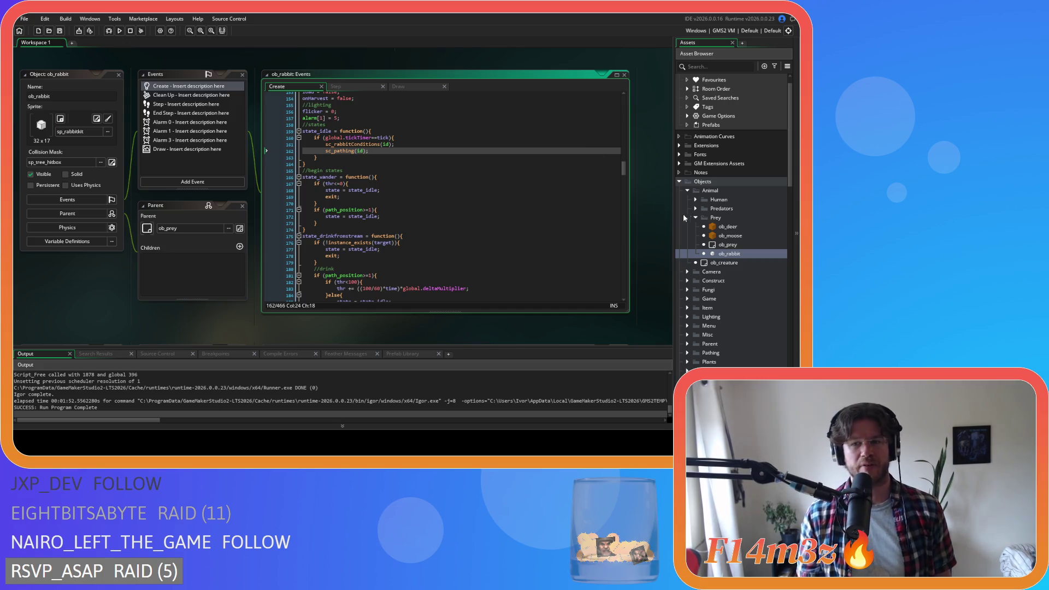
click(695, 199)
click(712, 210)
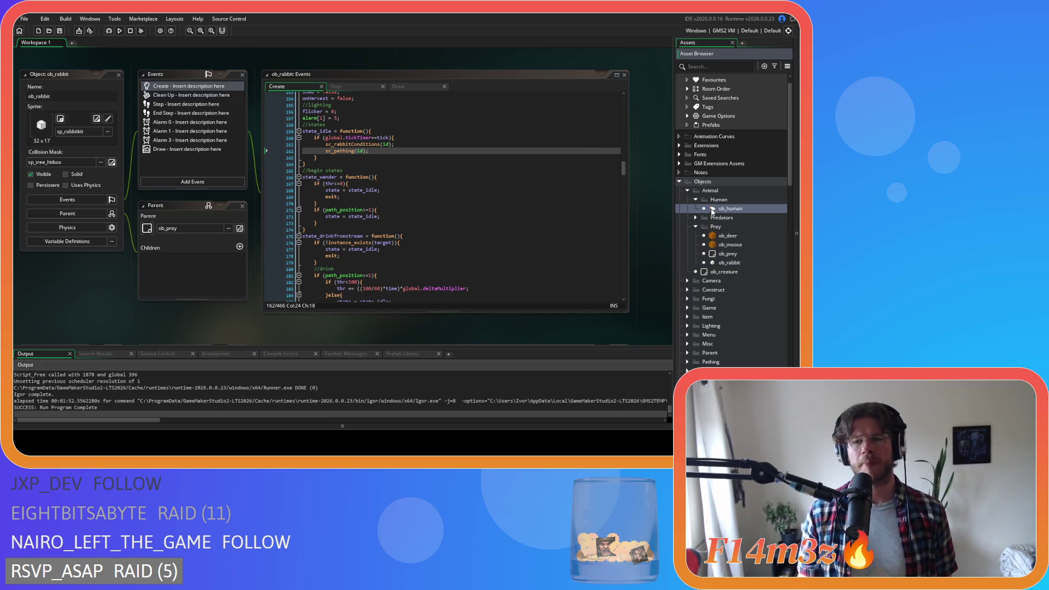
double_click(713, 211)
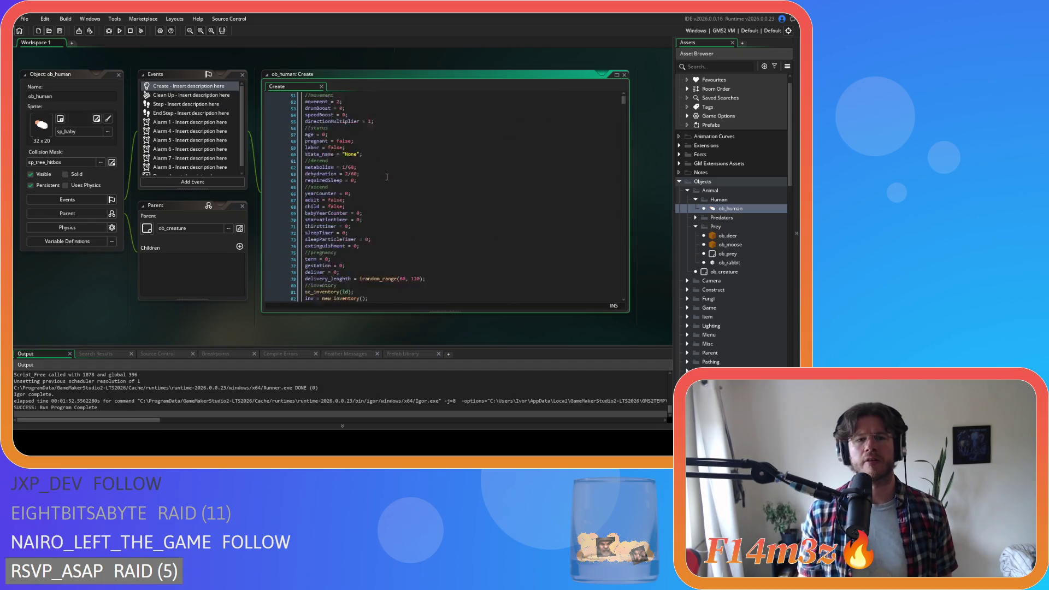
scroll(387, 177, down, 20)
scroll(386, 177, down, 20)
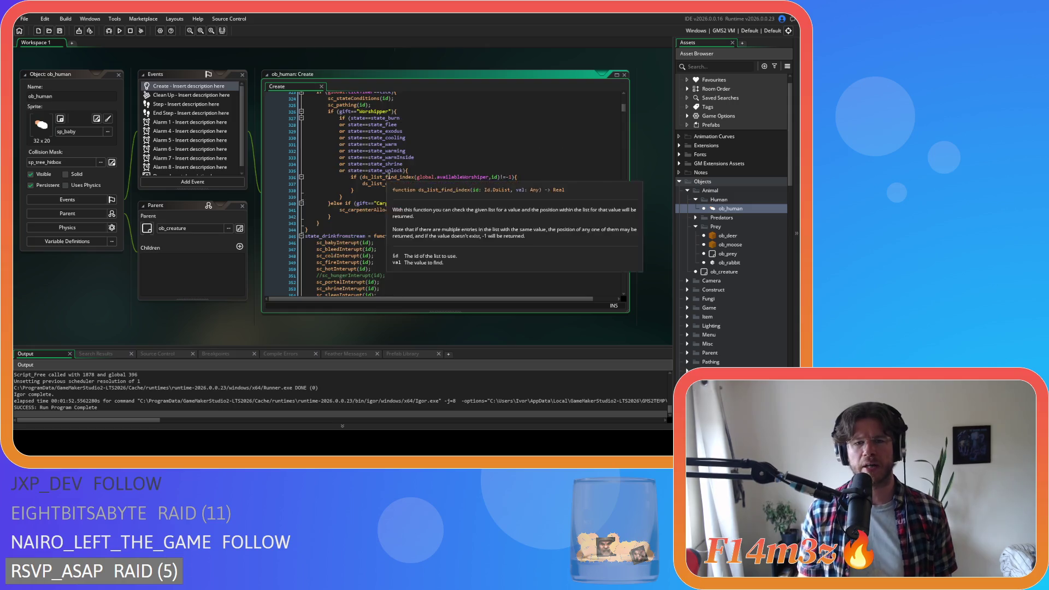
scroll(503, 171, up, 2)
click(342, 137)
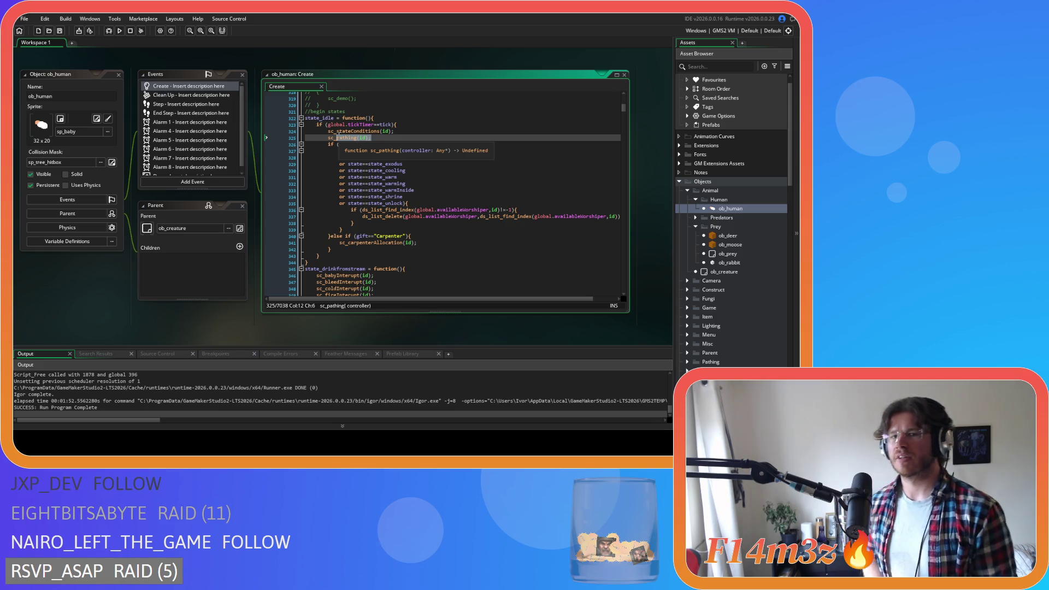
click(358, 145)
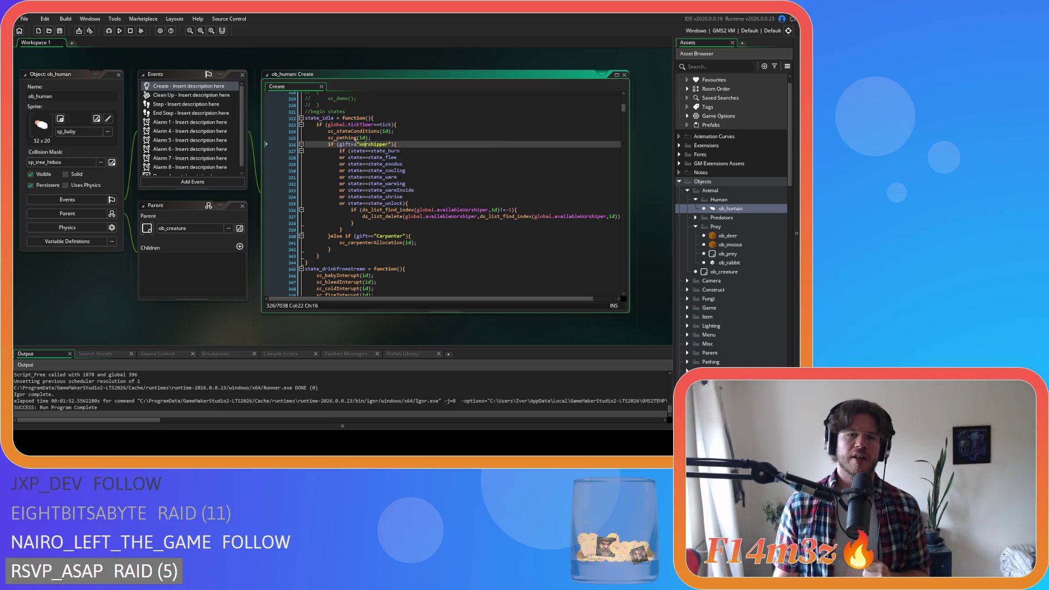
middle_click(341, 138)
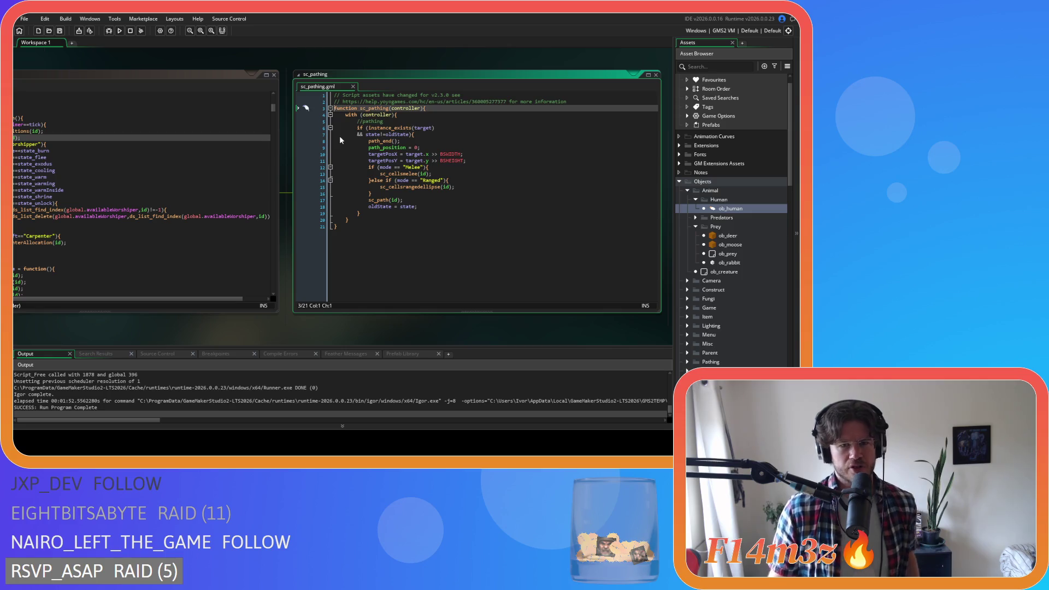
Reopen sc_pathing from its call on line 325 to review it, then close it
click(353, 86)
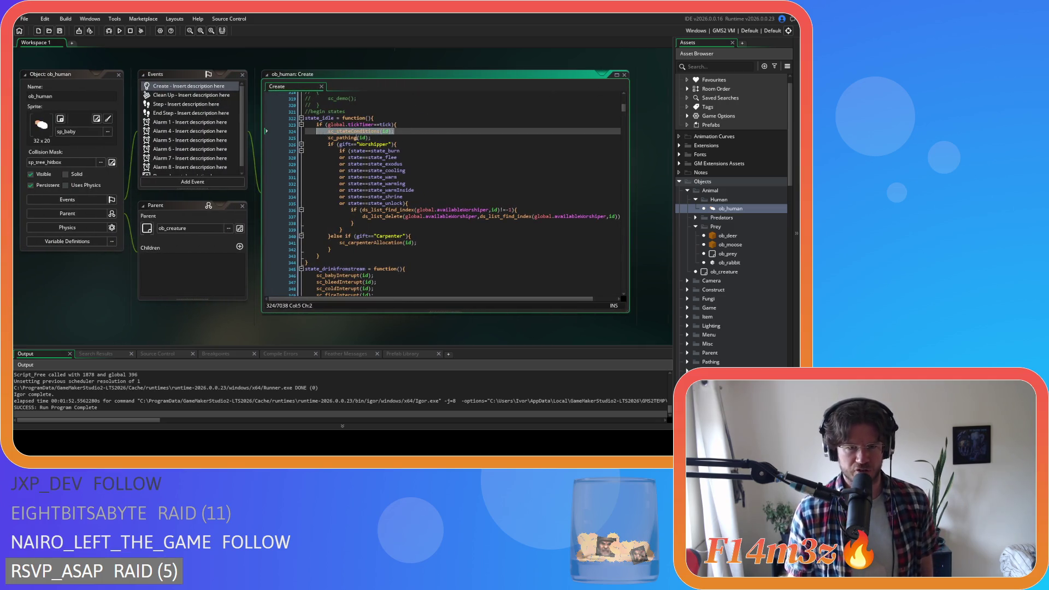
click(350, 138)
drag(351, 138, 328, 139)
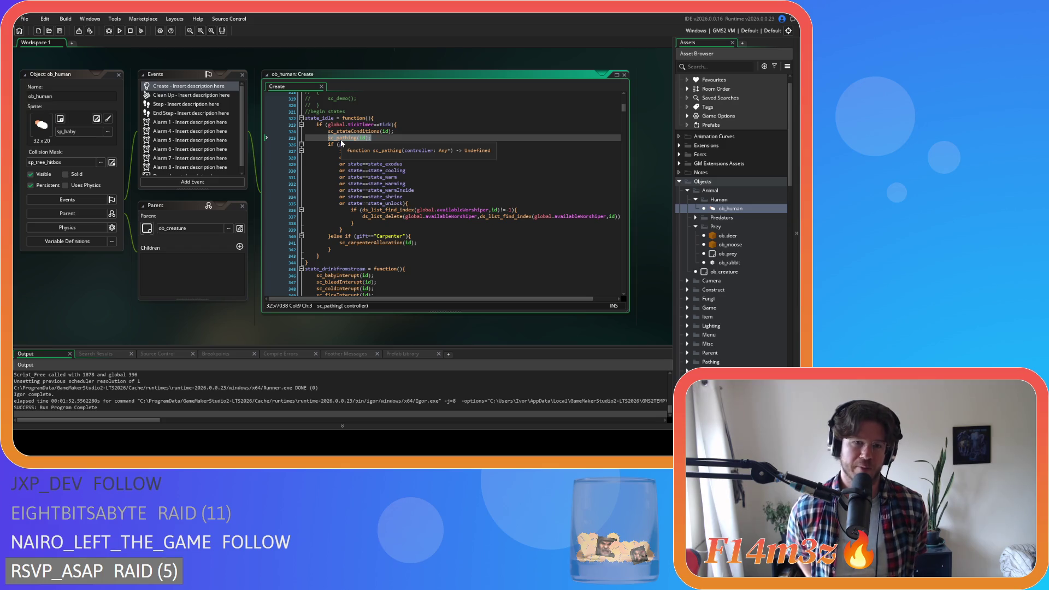
middle_click(341, 139)
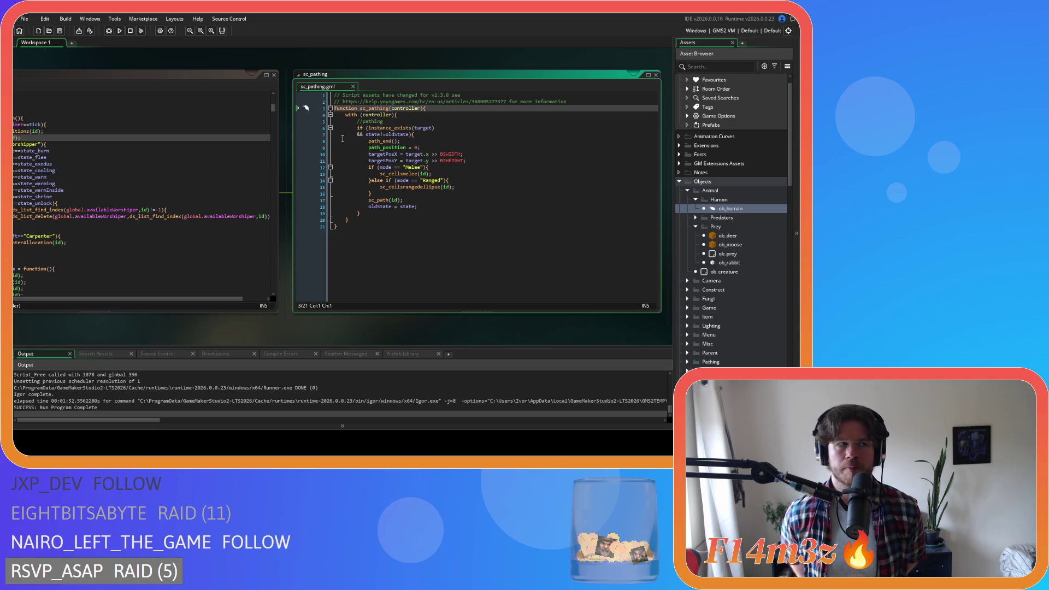
click(355, 86)
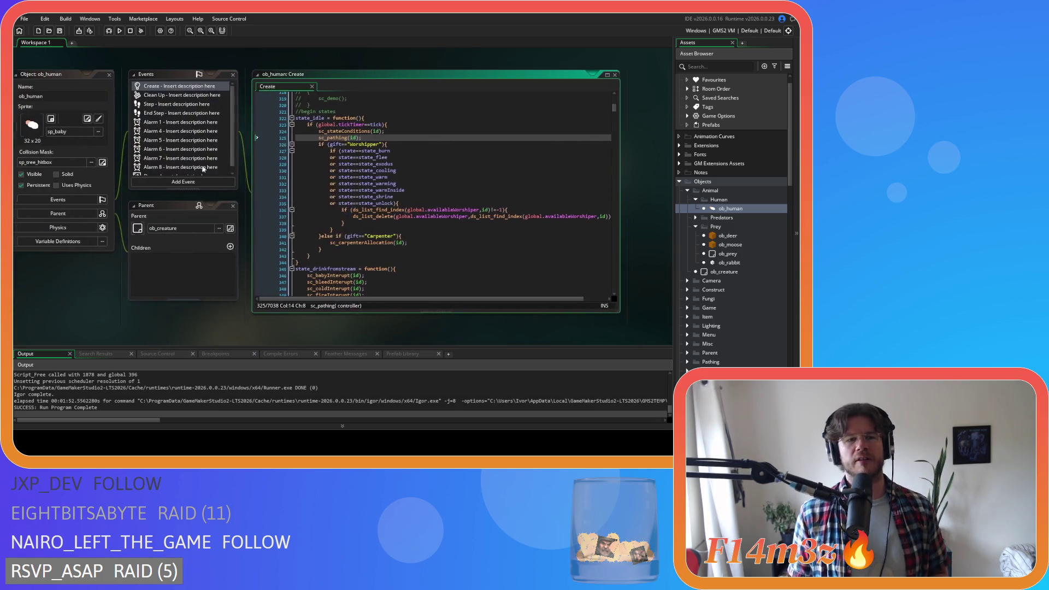
Peek at sc_rabbitConditions from state_idle, then navigate back to sc_drop
drag(371, 137, 328, 138)
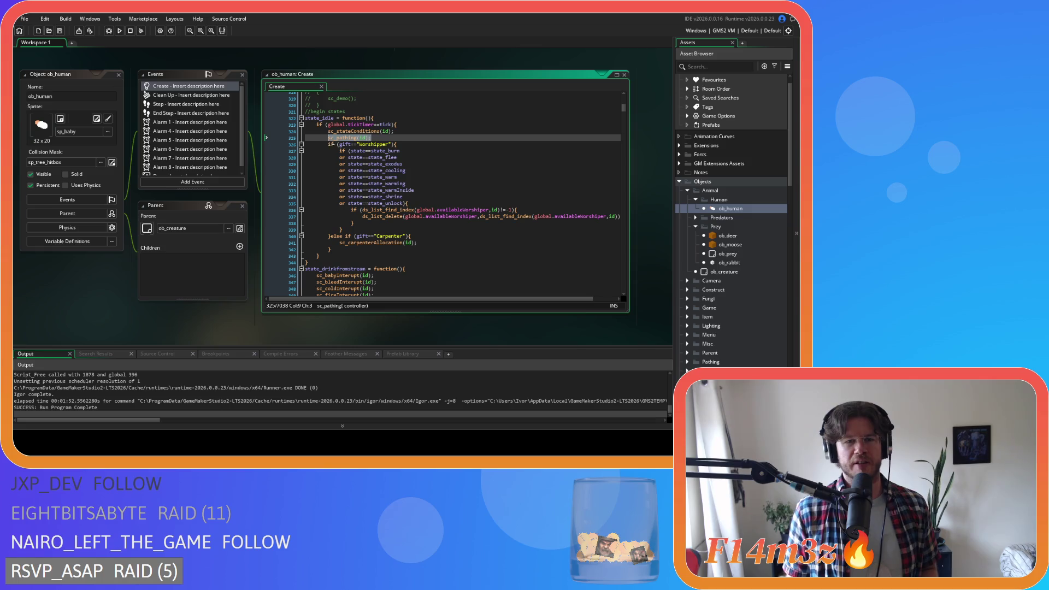
right_click(340, 141)
key(Escape)
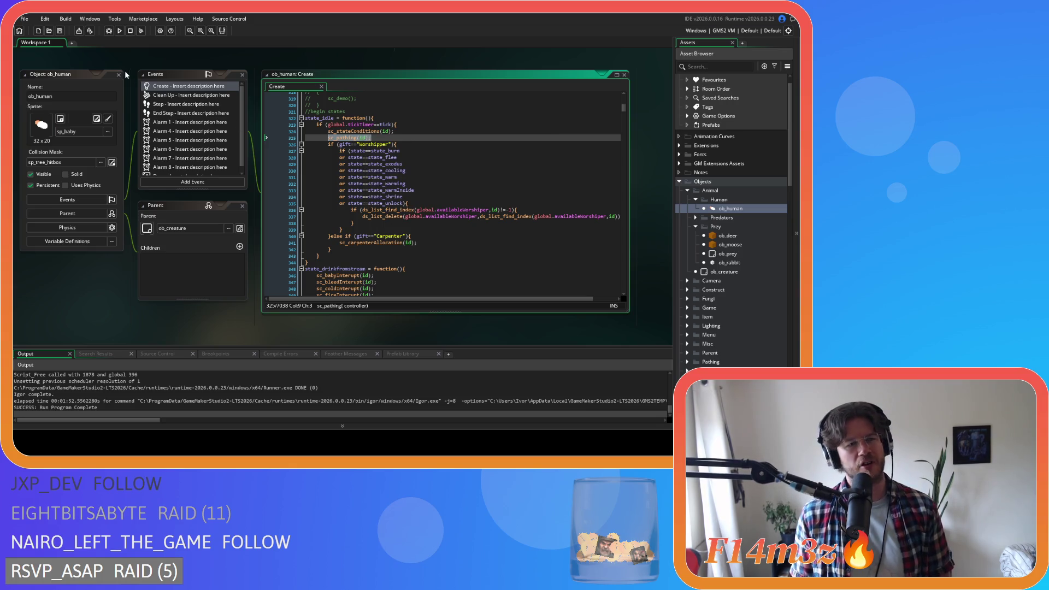
middle_click(333, 131)
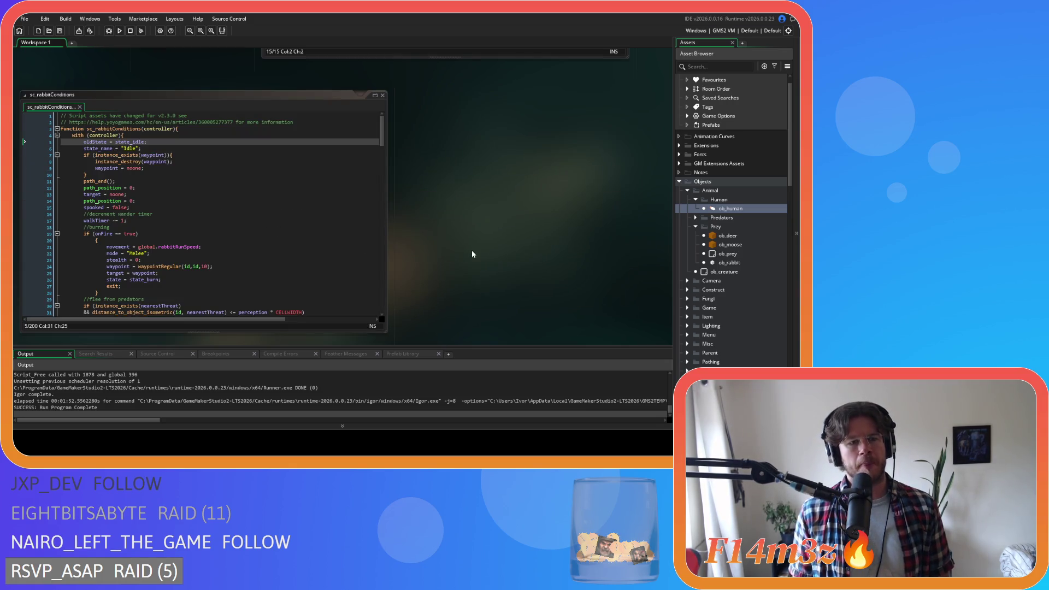
key(alt+Left)
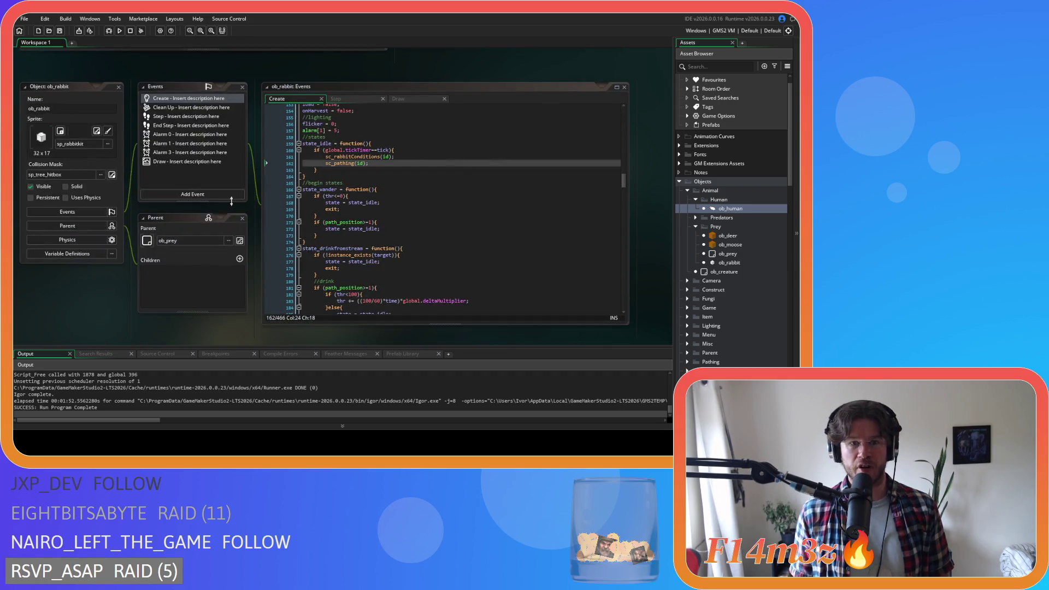
key(alt+Left)
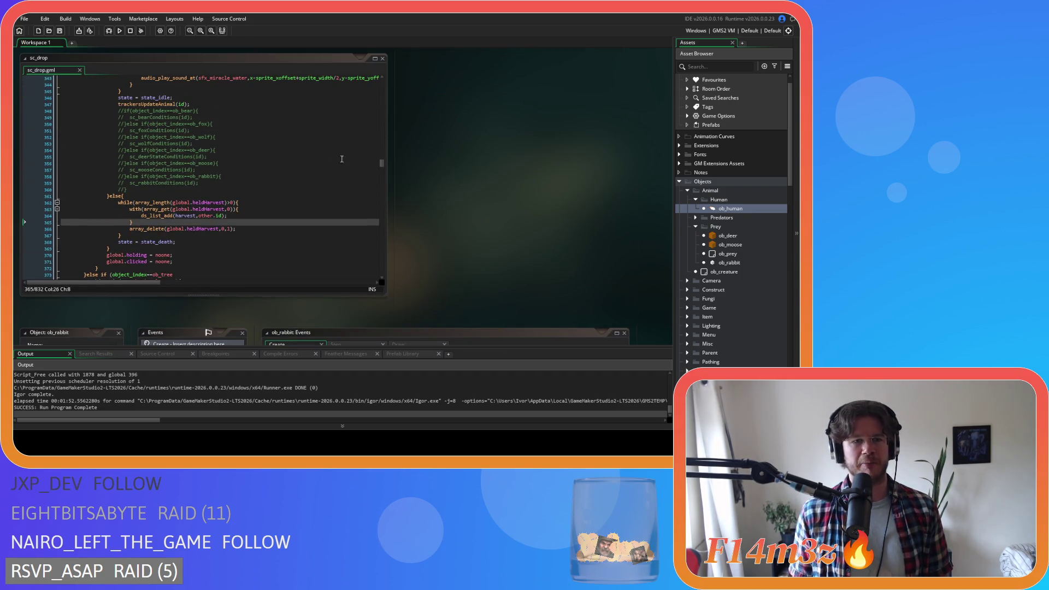
Insert blank lines after lines 89 and 120 of sc_drop
click(342, 169)
scroll(284, 174, up, 20)
scroll(215, 181, up, 20)
scroll(219, 183, up, 20)
scroll(221, 185, down, 9)
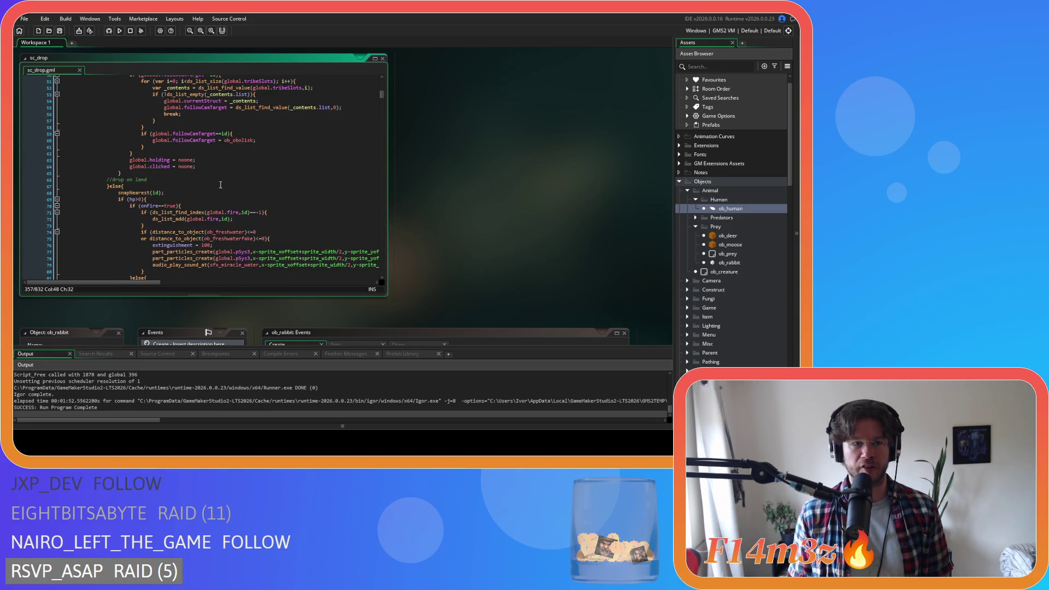
scroll(221, 185, down, 8)
click(205, 182)
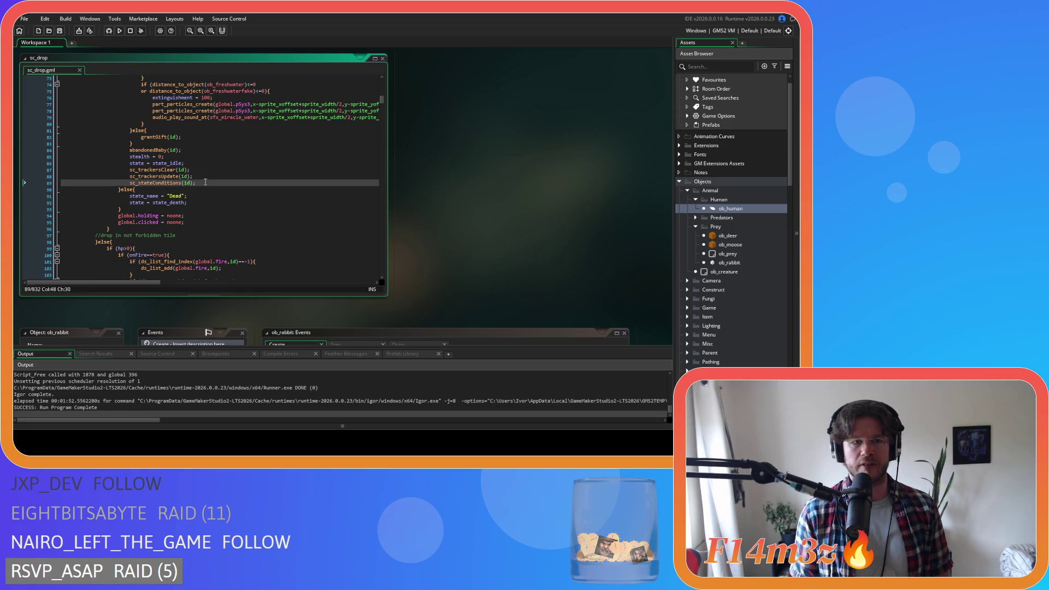
key(Return)
scroll(202, 178, down, 11)
click(198, 174)
key(Return)
Uncomment the first per-animal conditions block and add sc_pathing(id); after it
scroll(198, 174, down, 16)
scroll(198, 174, down, 20)
scroll(183, 155, down, 3)
drag(137, 199, 127, 116)
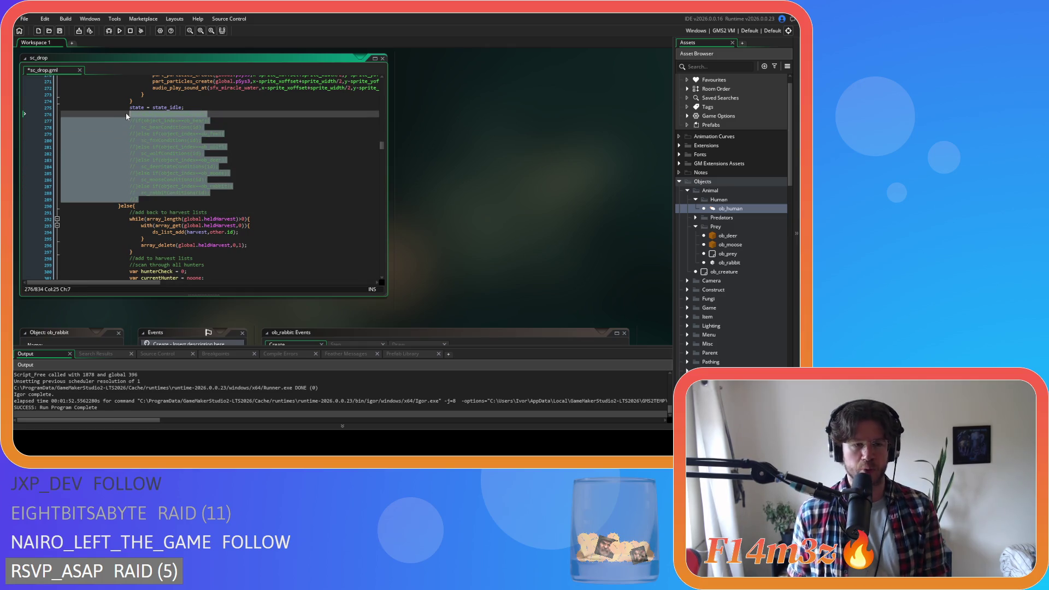
key(ctrl+shift+k)
click(148, 199)
key(Return)
text(sc_pathing(id);)
Uncomment the conditions calls on lines 351–363 and paste a new line after the block
scroll(214, 210, down, 6)
scroll(214, 210, down, 16)
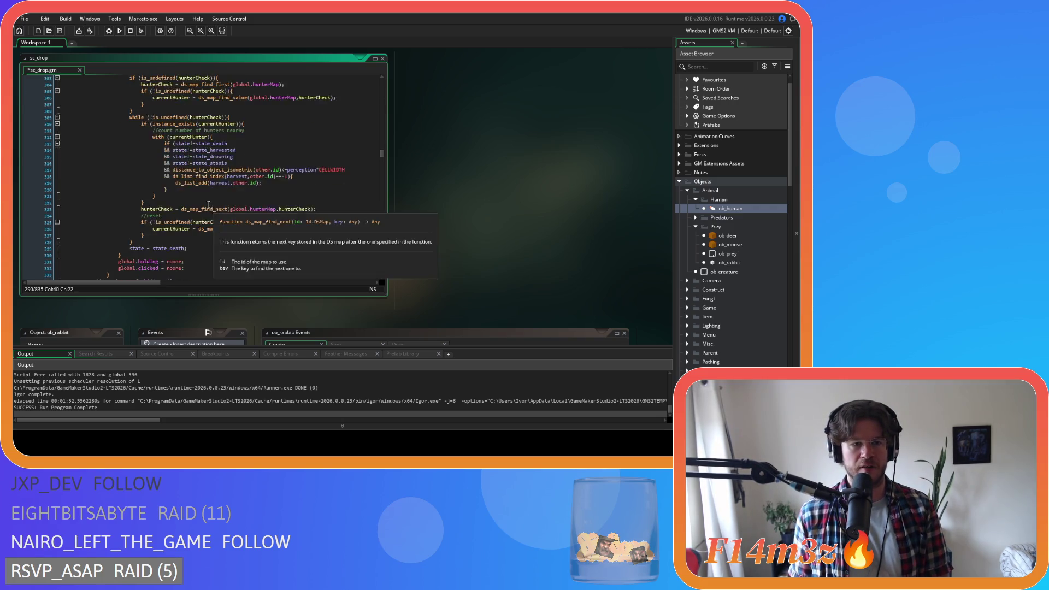
click(132, 240)
drag(132, 240, 118, 163)
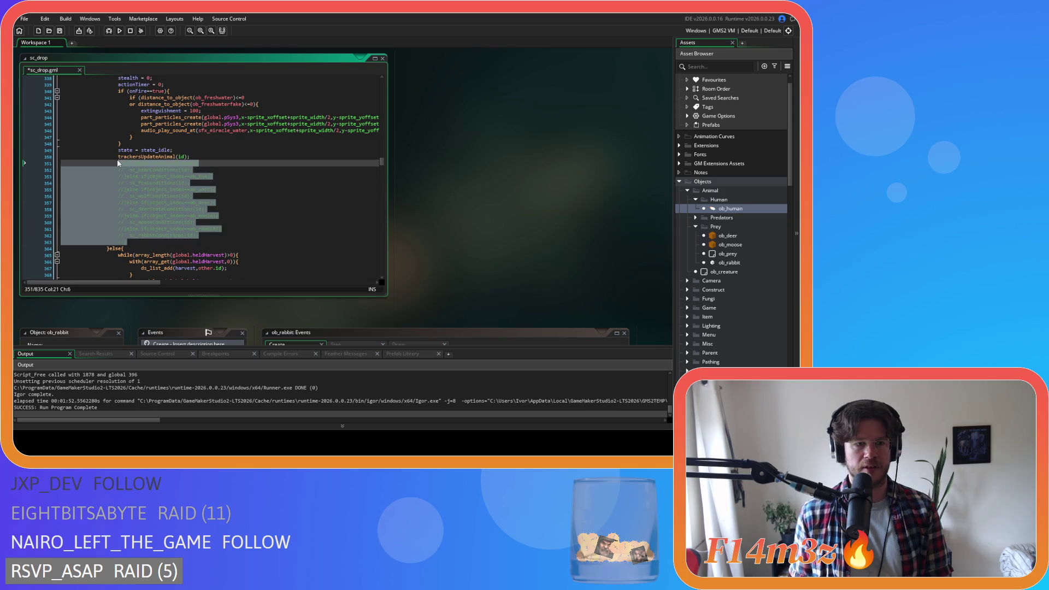
key(ctrl+shift+k)
click(136, 242)
key(Return)
key(ctrl+v)
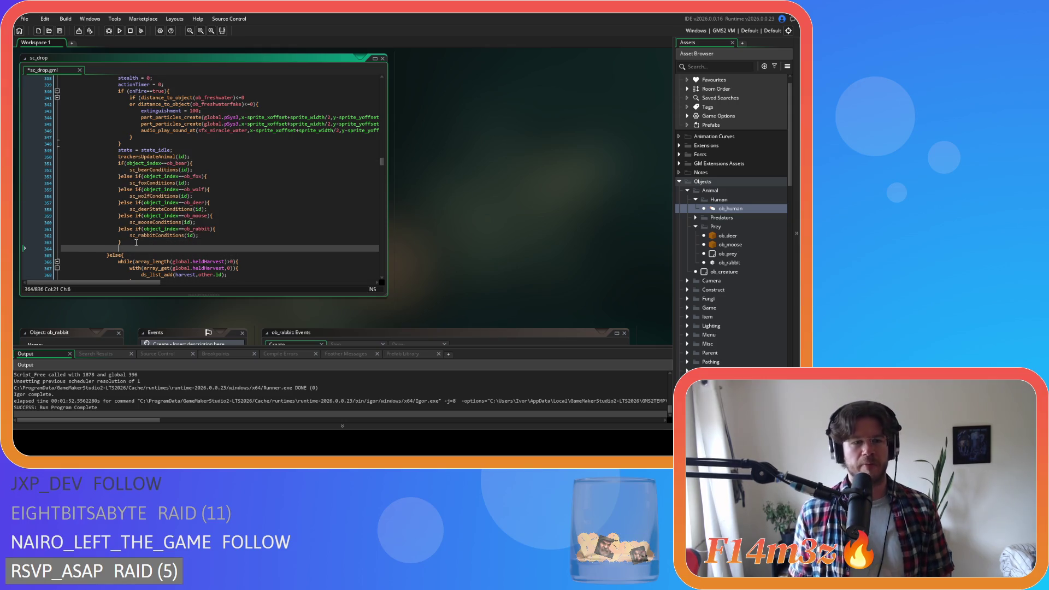
Save sc_drop and review the sc_pathing(id); call on line 364 after the conditions block
key(ctrl+s)
mouse_move(212, 229)
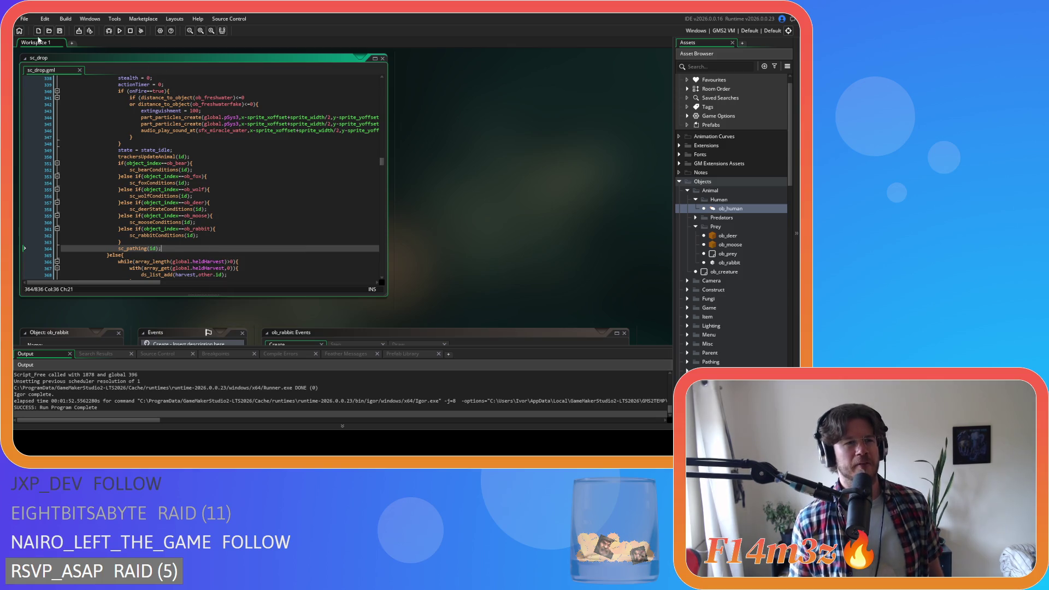
click(221, 239)
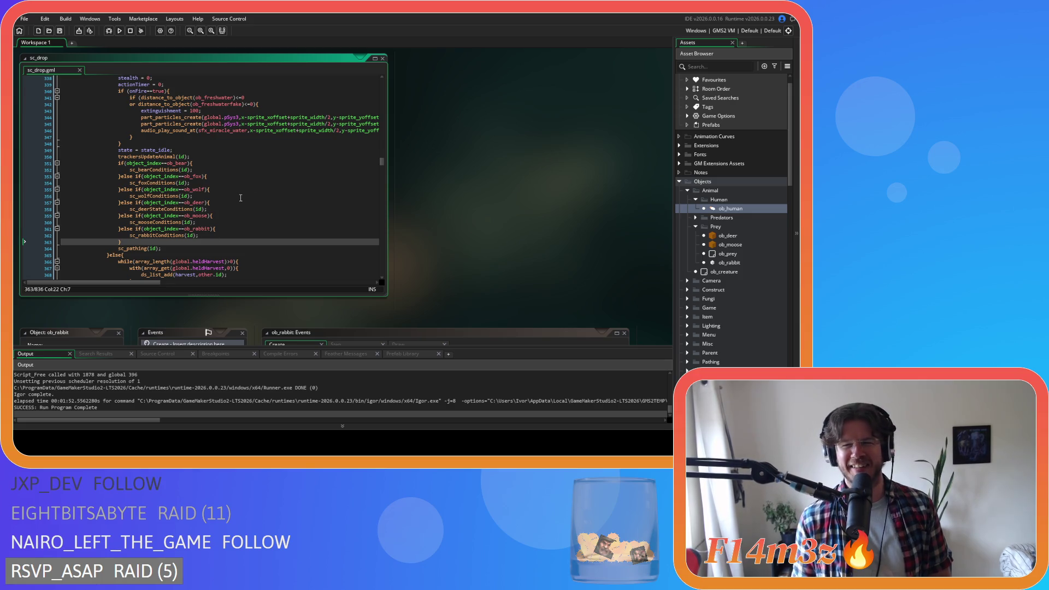
scroll(241, 198, down, 3)
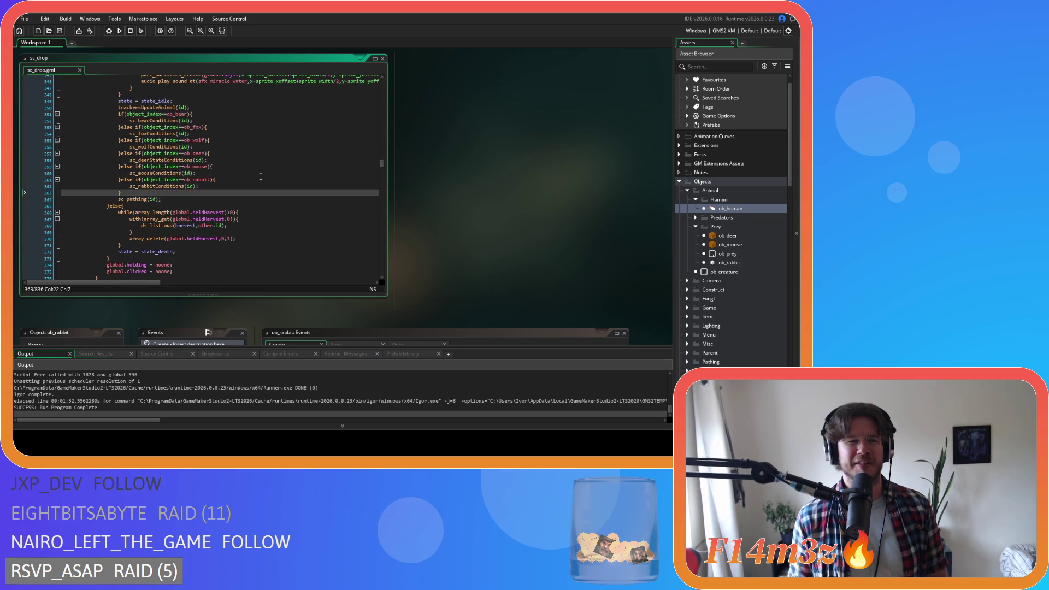
click(257, 114)
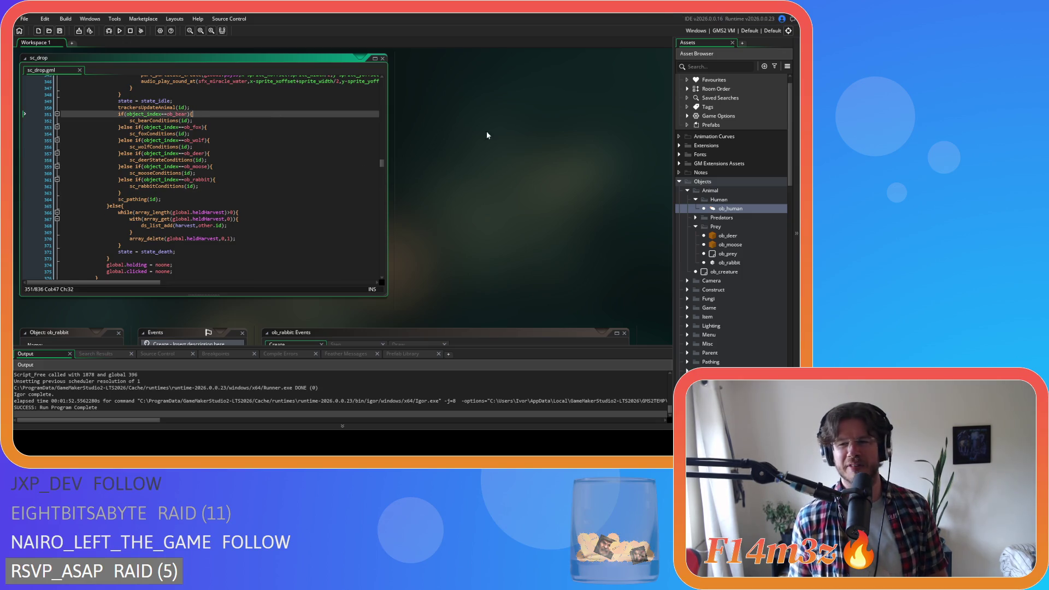
click(428, 117)
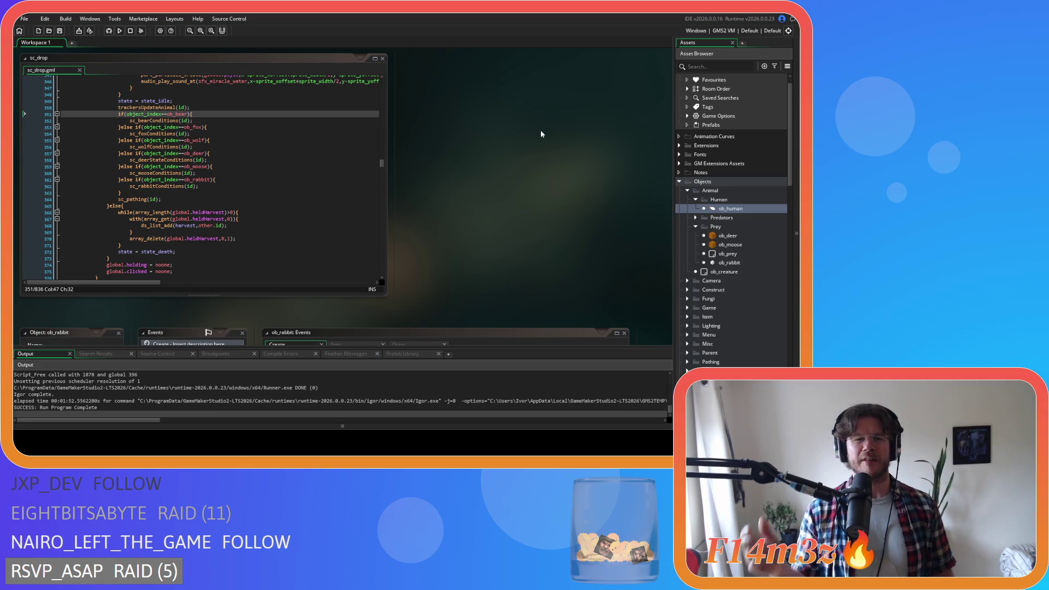
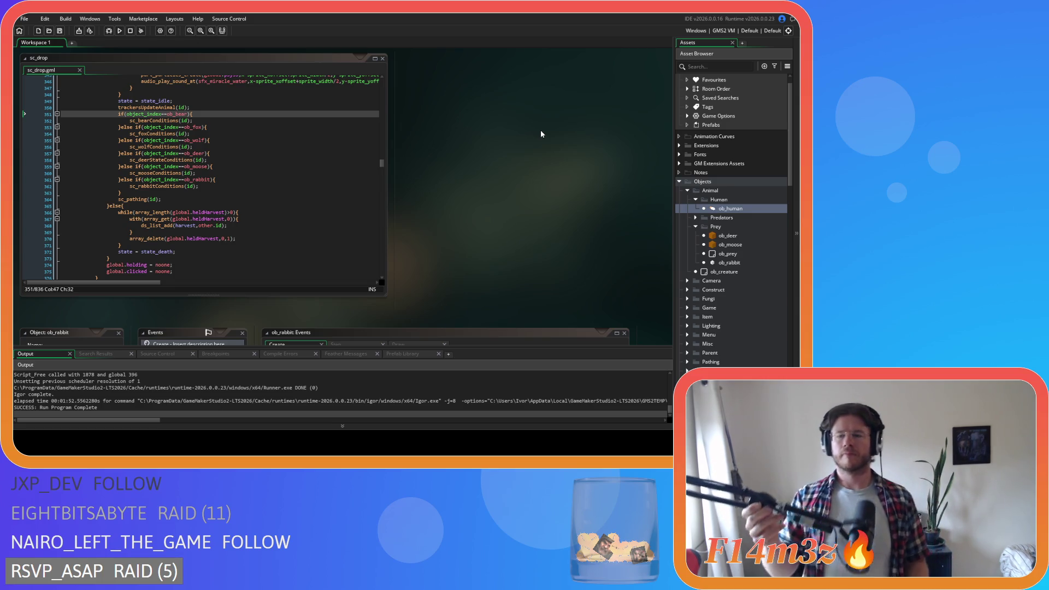
Compile and launch the Entheogen game from the sc_drop script with F5
click(245, 186)
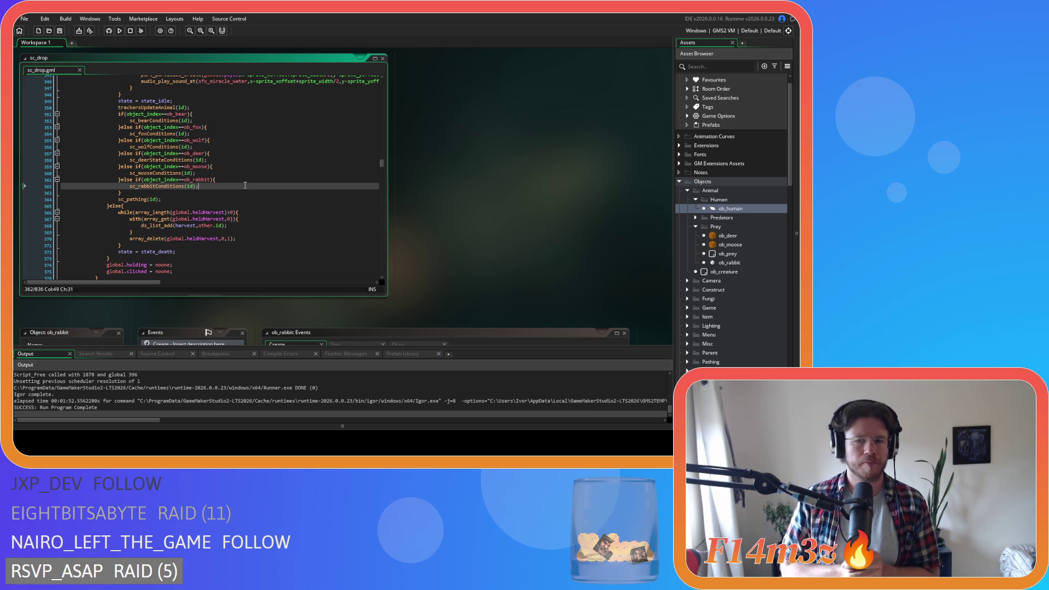
key(F5)
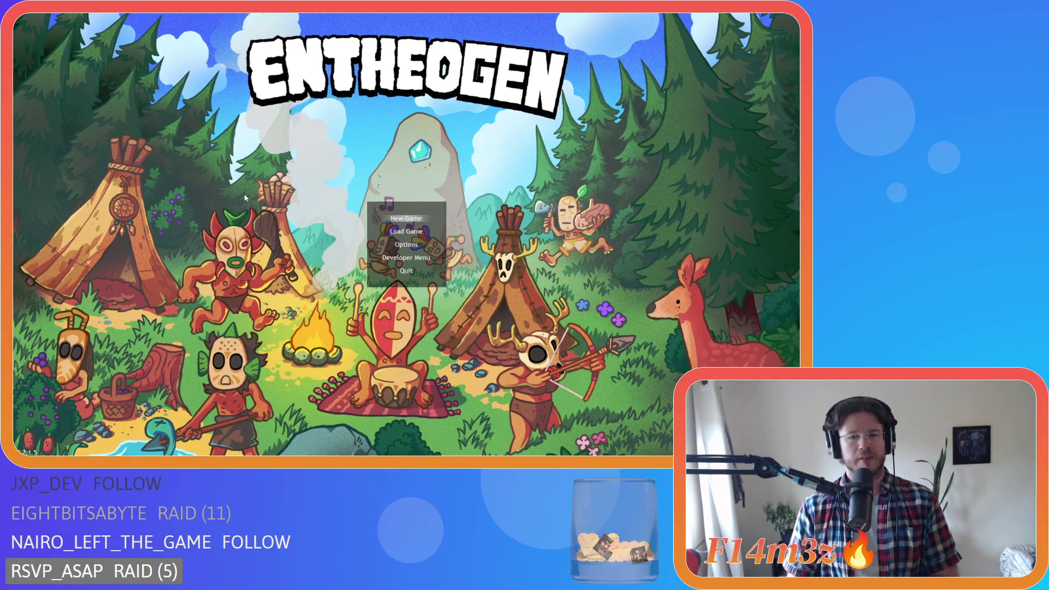
Start a new Entheogen game from the title menu's New Game option
key(Down)
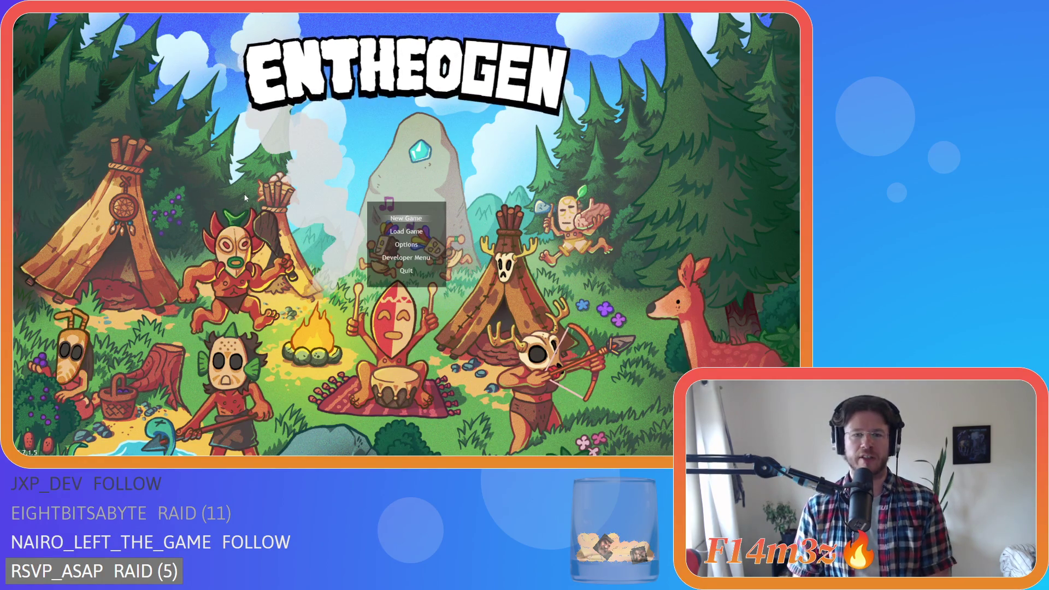
key(Up)
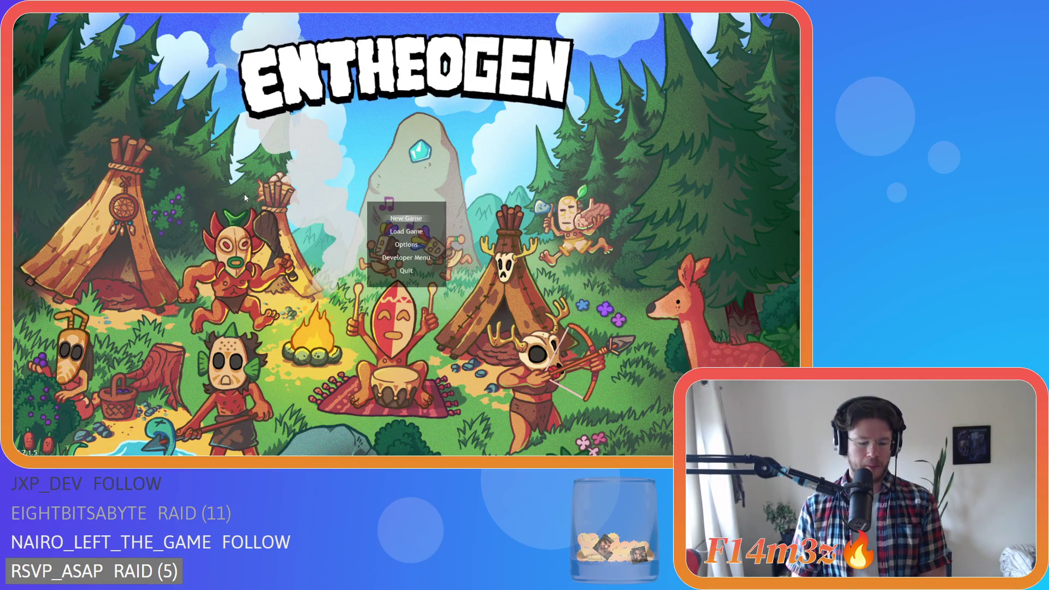
key(Return)
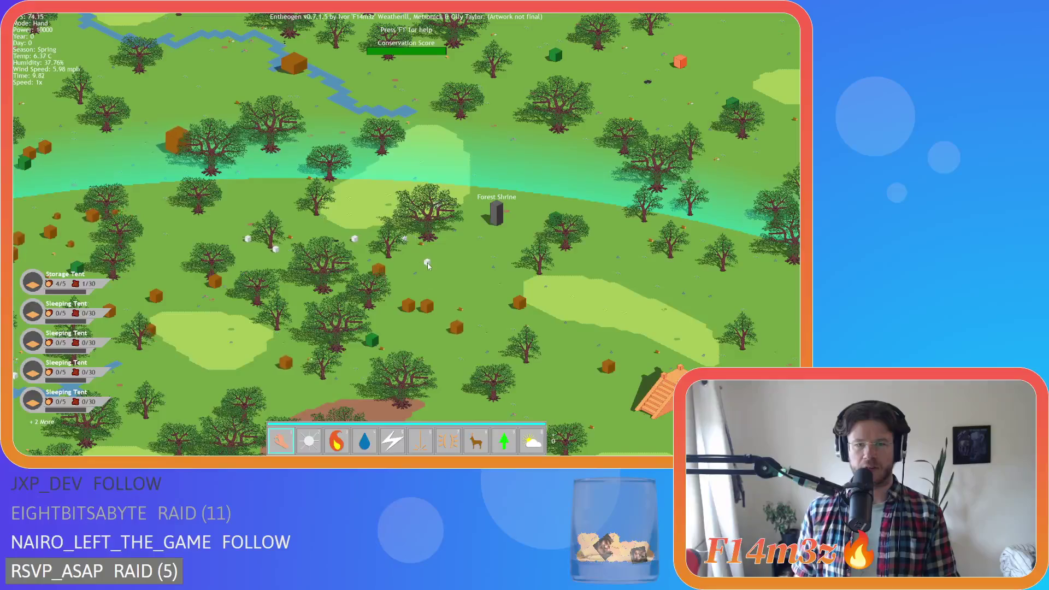
Move a villager down-left, then pan south toward the Firewood Shrine and back to camp
drag(428, 265, 415, 281)
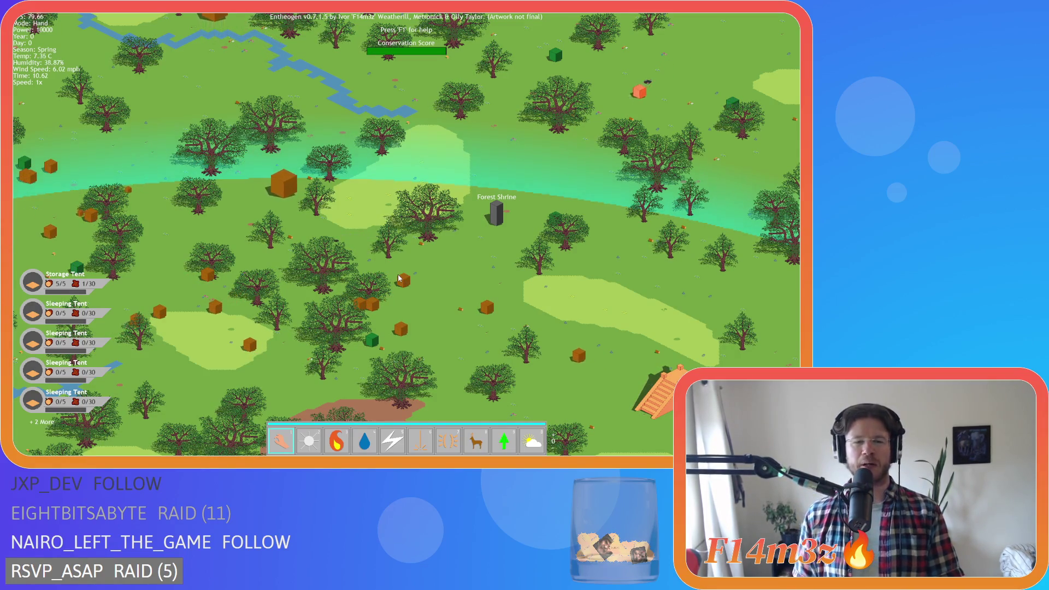
key(s)
key(d)
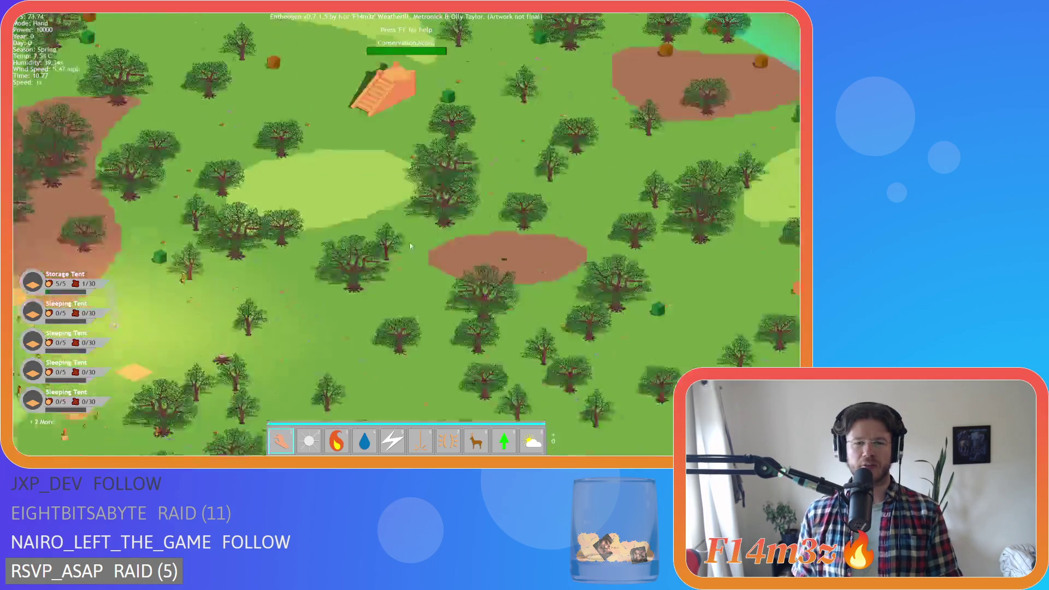
key(d)
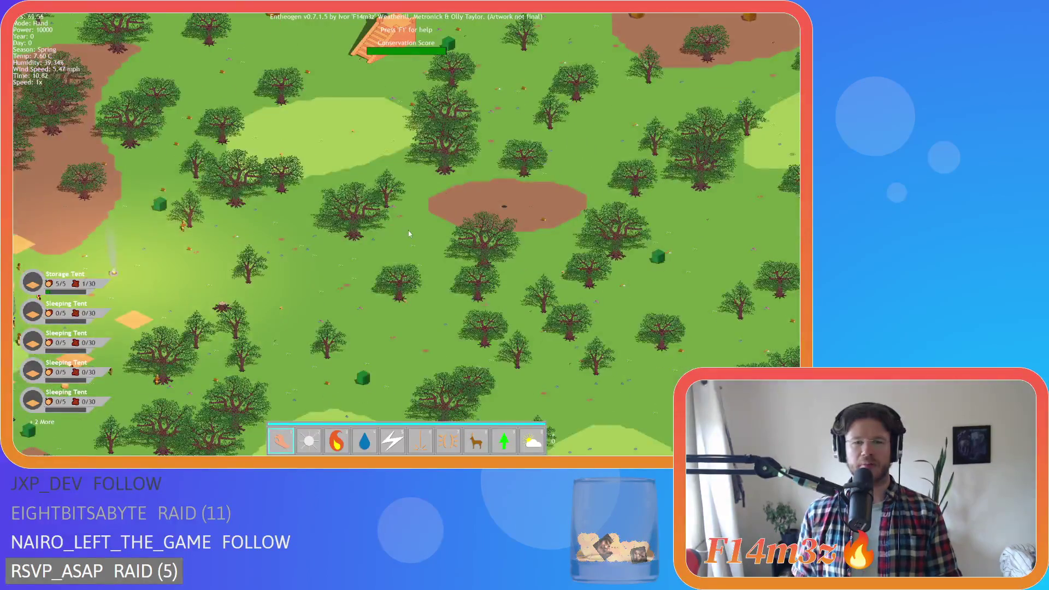
key(w)
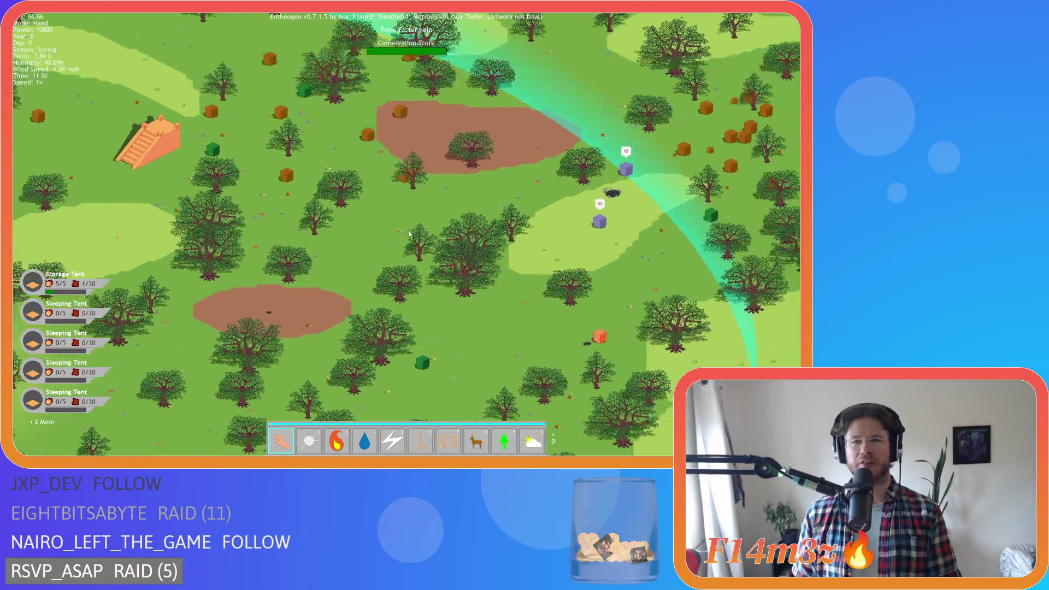
key(s)
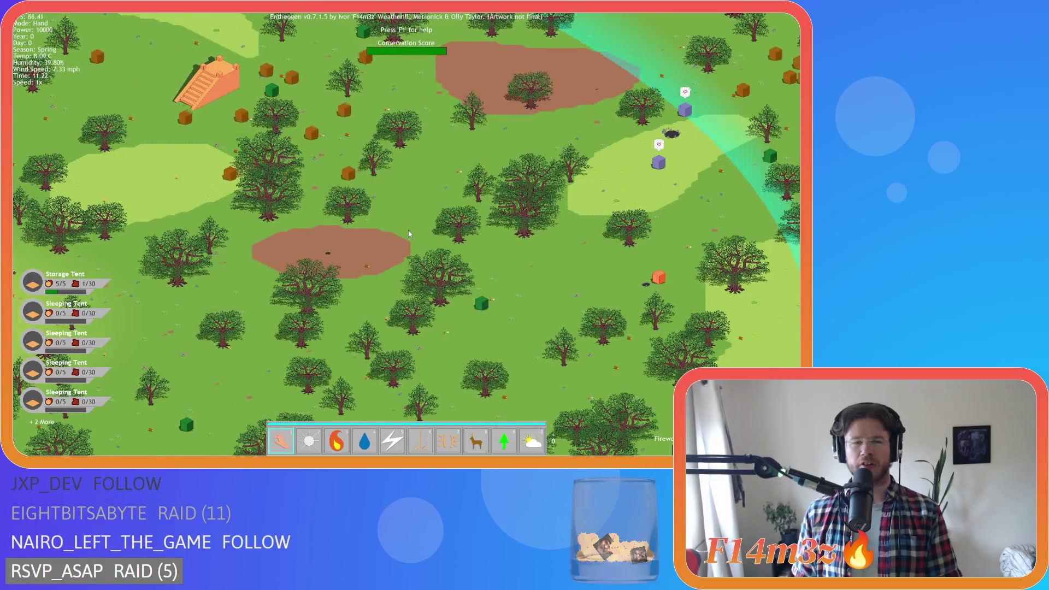
key(s)
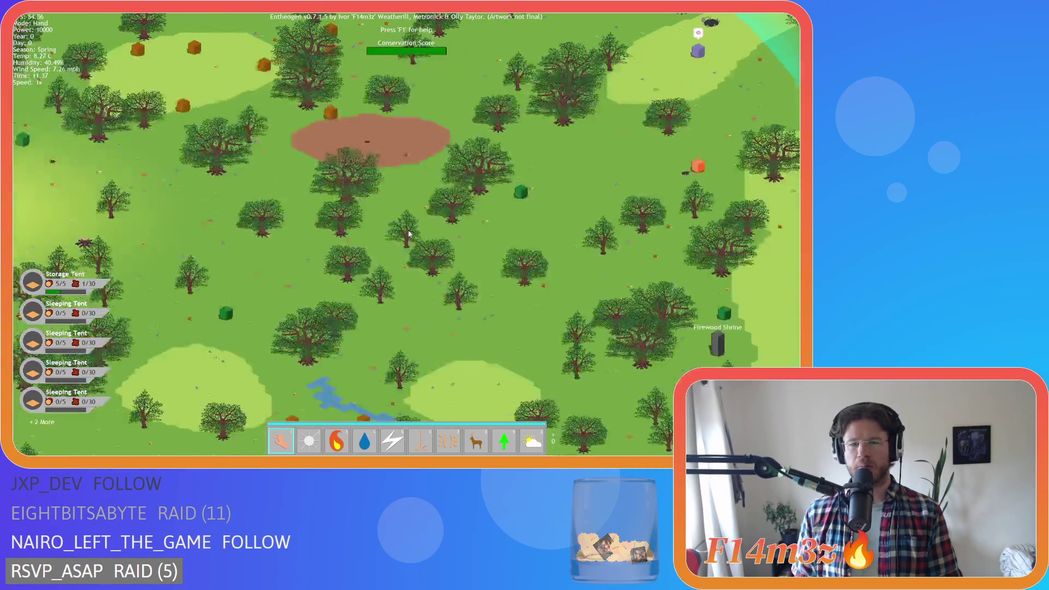
key(w)
key(d)
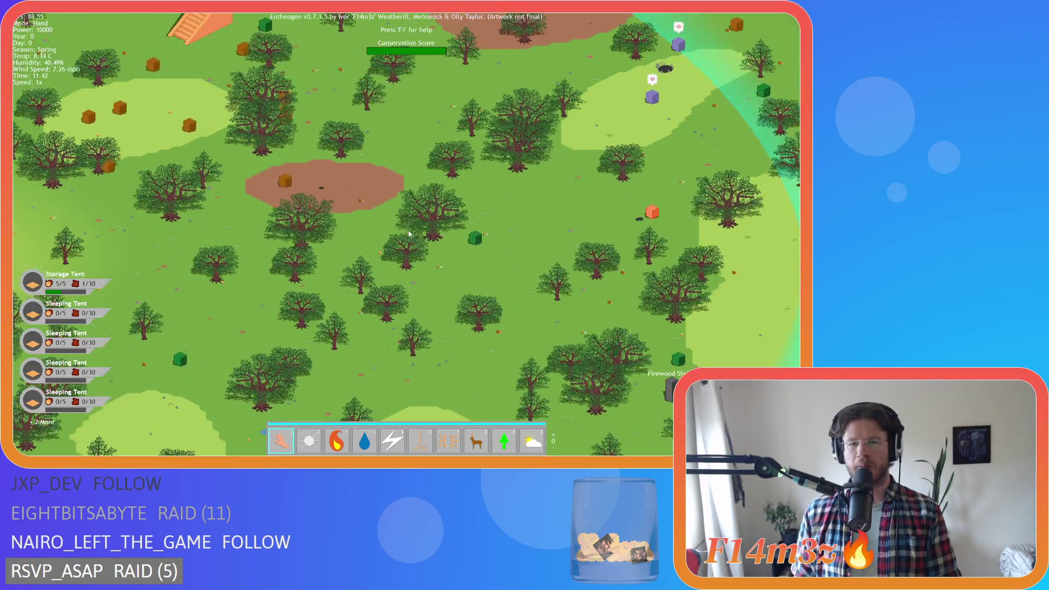
key(a)
key(w)
key(s)
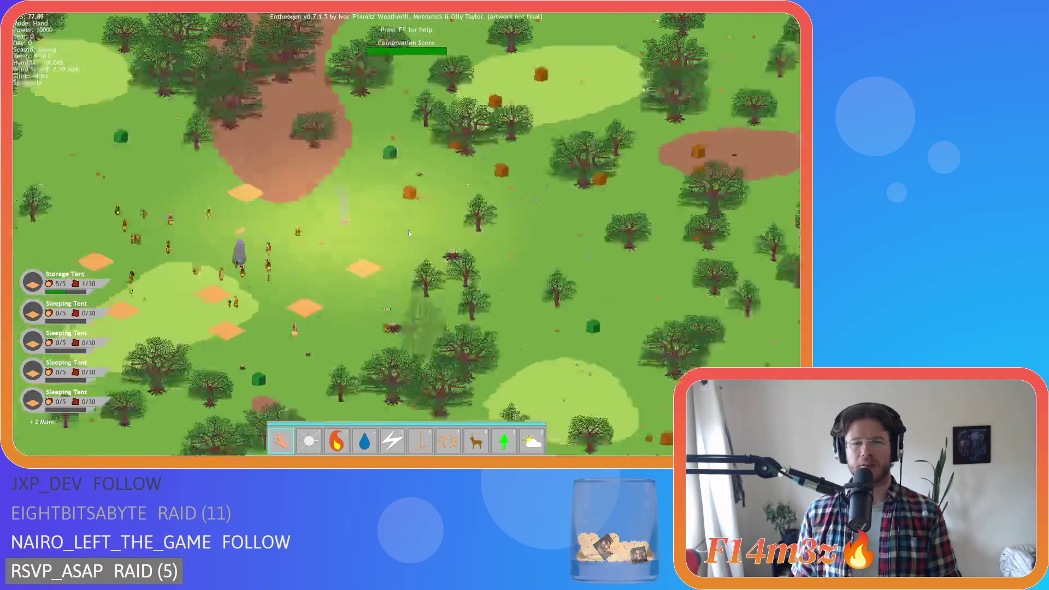
Survey the river and Firewood Shrine area, zooming out and back in on the camp
key(s)
key(d)
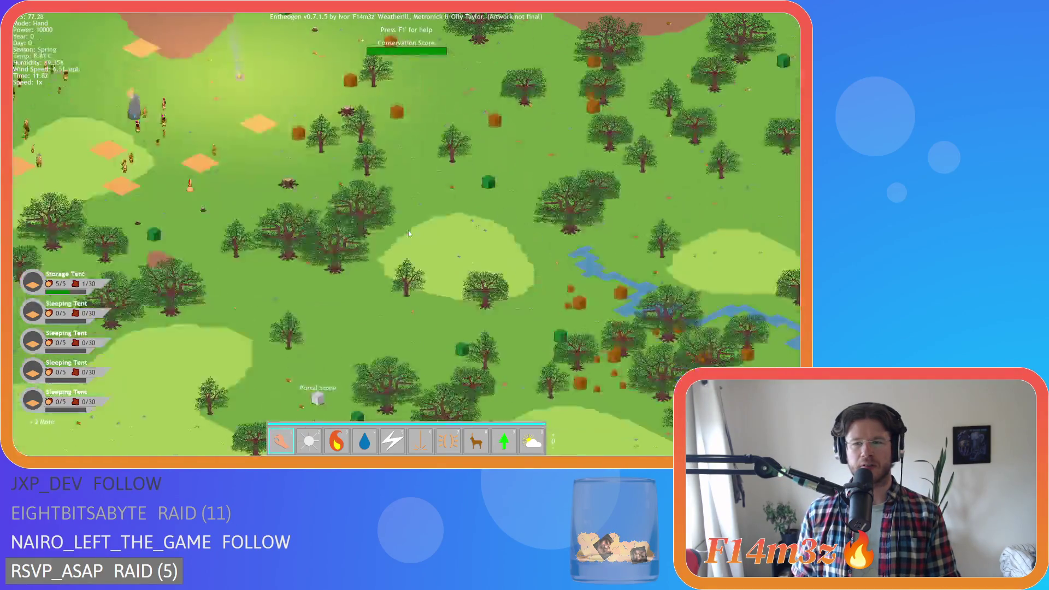
key(w)
key(d)
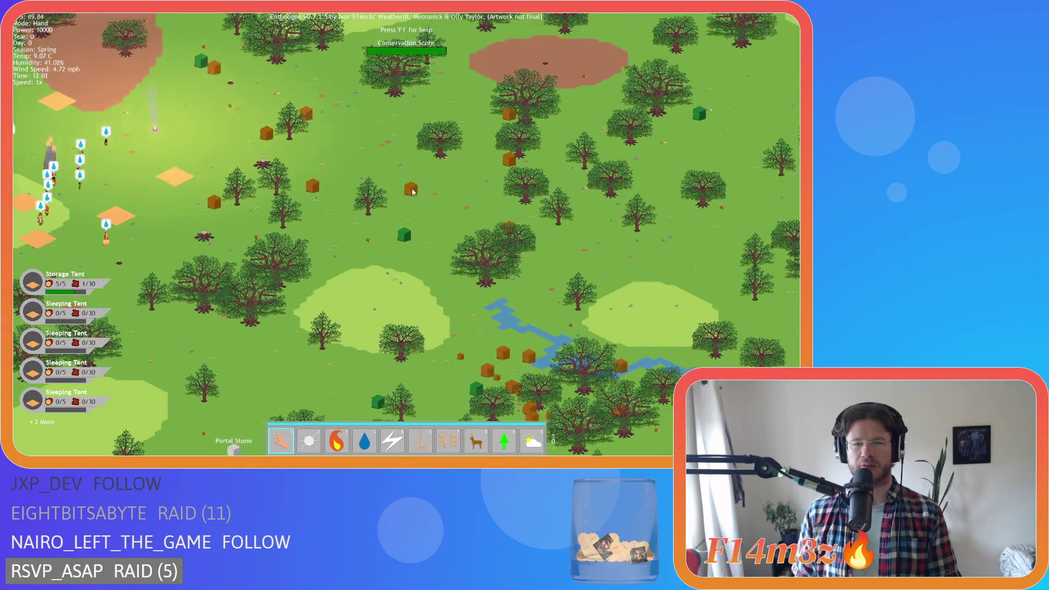
key(a)
key(w)
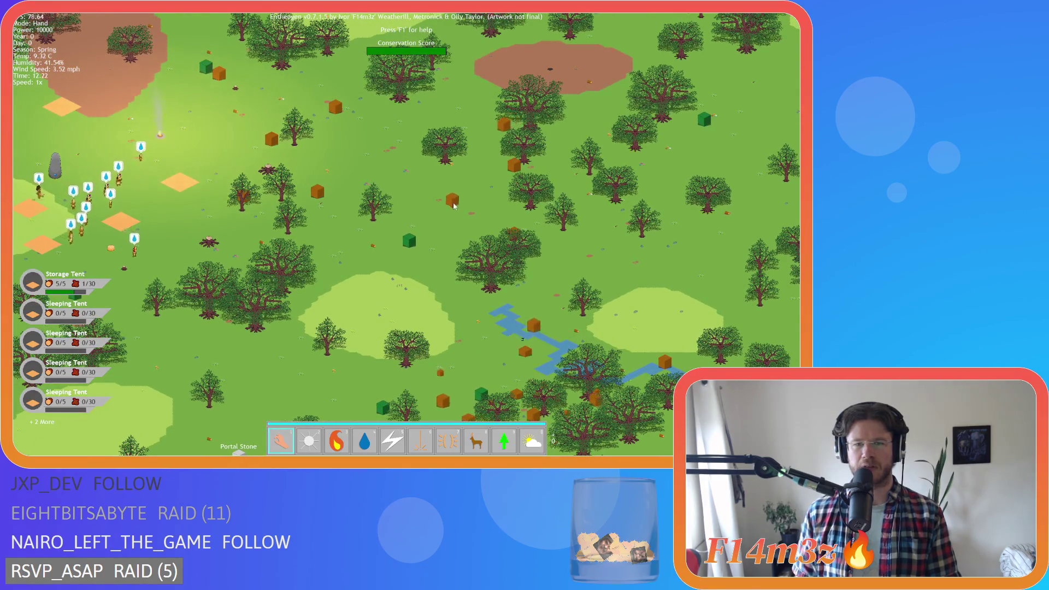
key(a)
scroll(392, 283, up, 3)
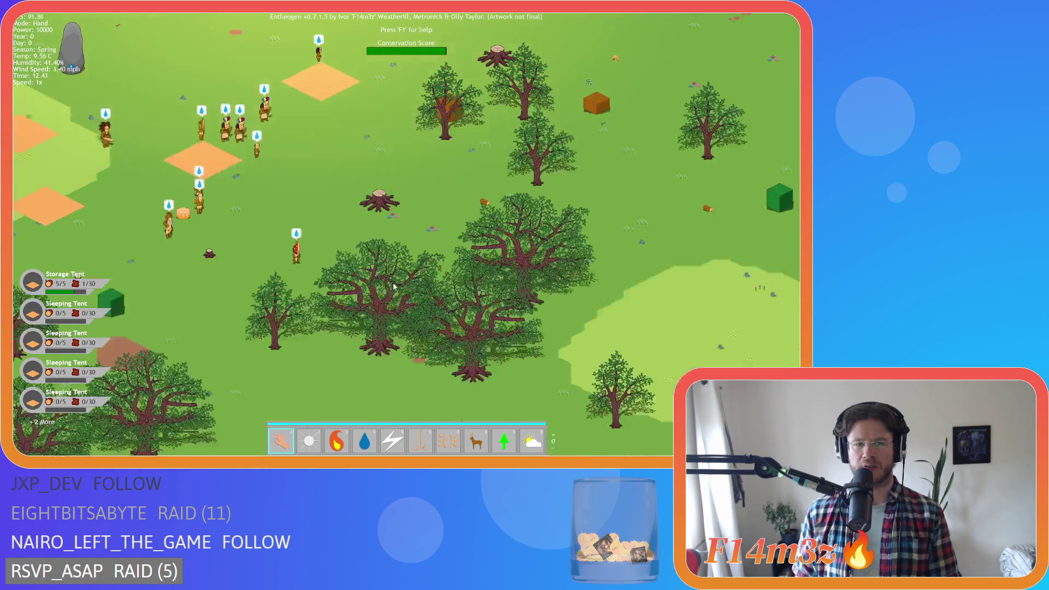
scroll(392, 283, down, 3)
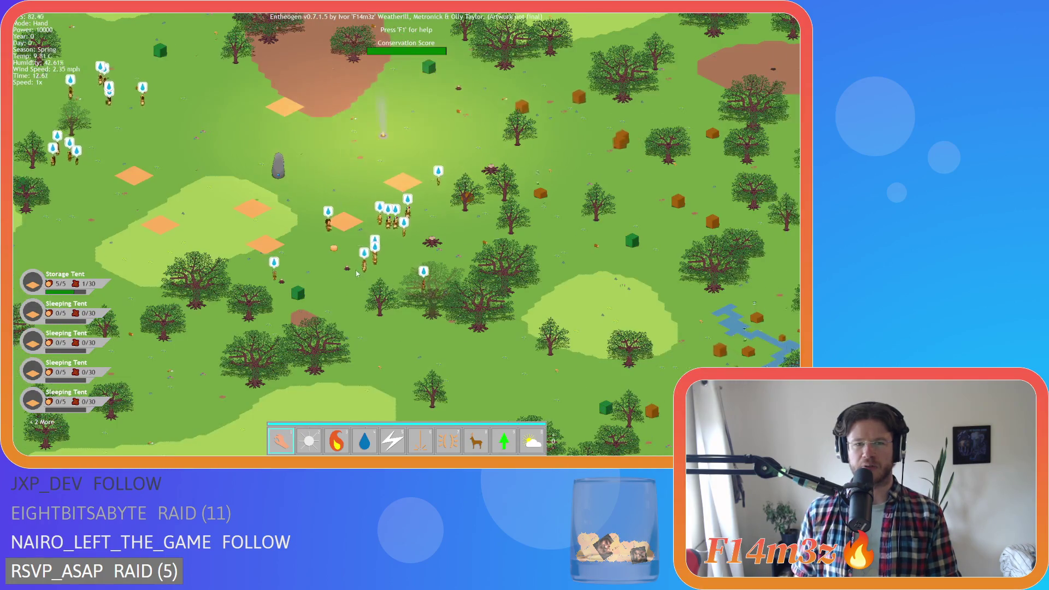
key(d)
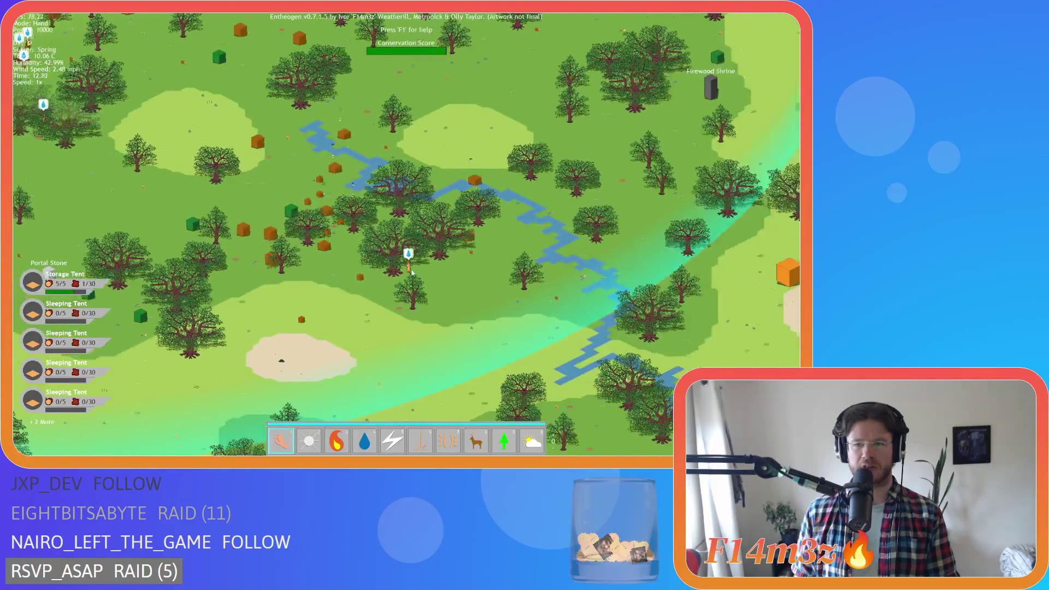
mouse_move(466, 261)
scroll(474, 236, up, 2)
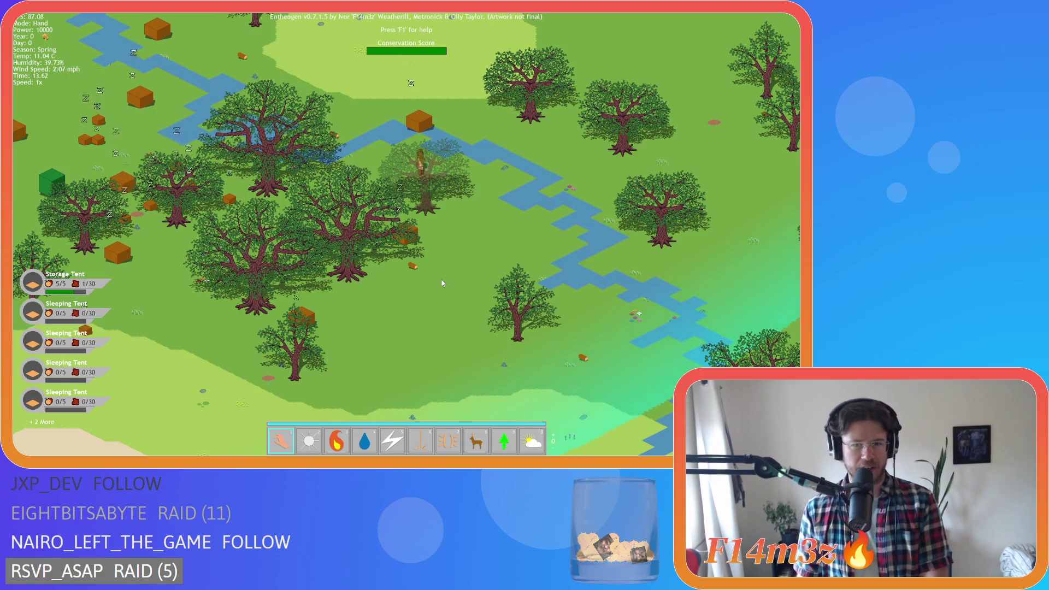
scroll(432, 264, down, 3)
key(Left)
scroll(432, 263, up, 3)
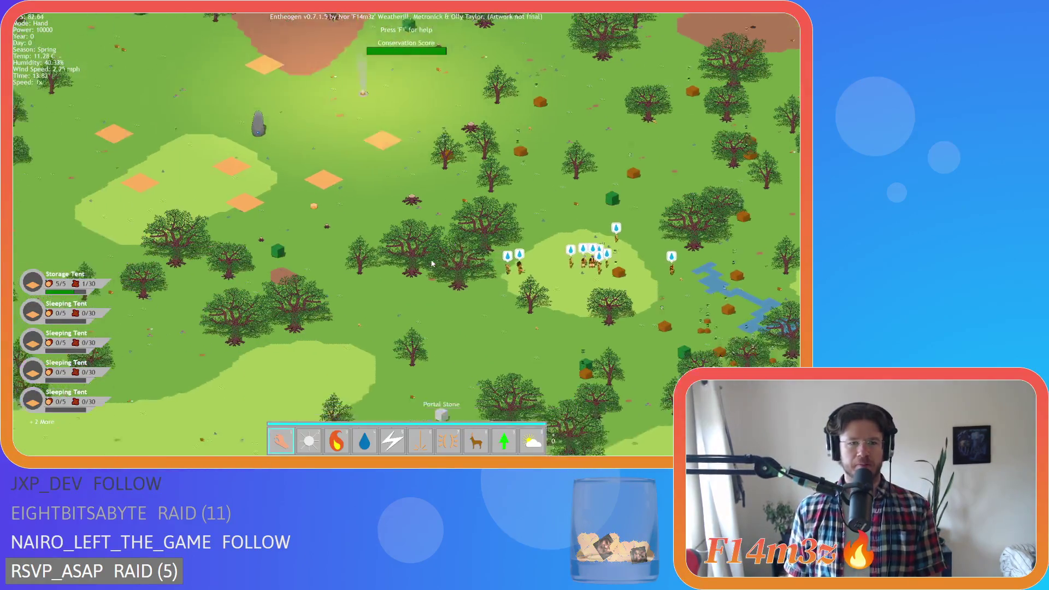
Pause the game and follow the alerted villager toward the Forest Shrine
key(Left)
key(Up)
key(space)
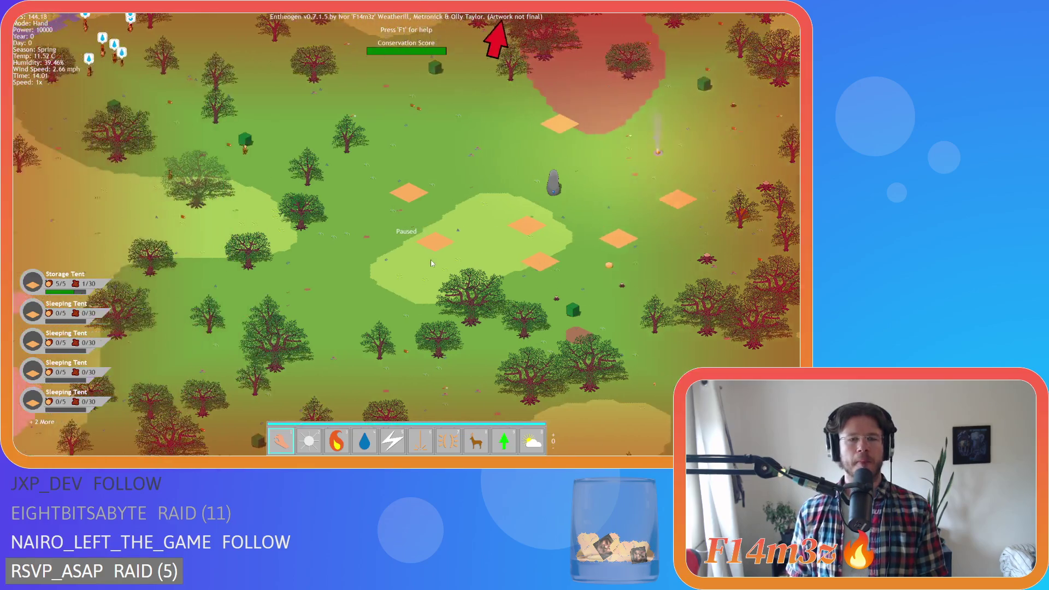
key(Up)
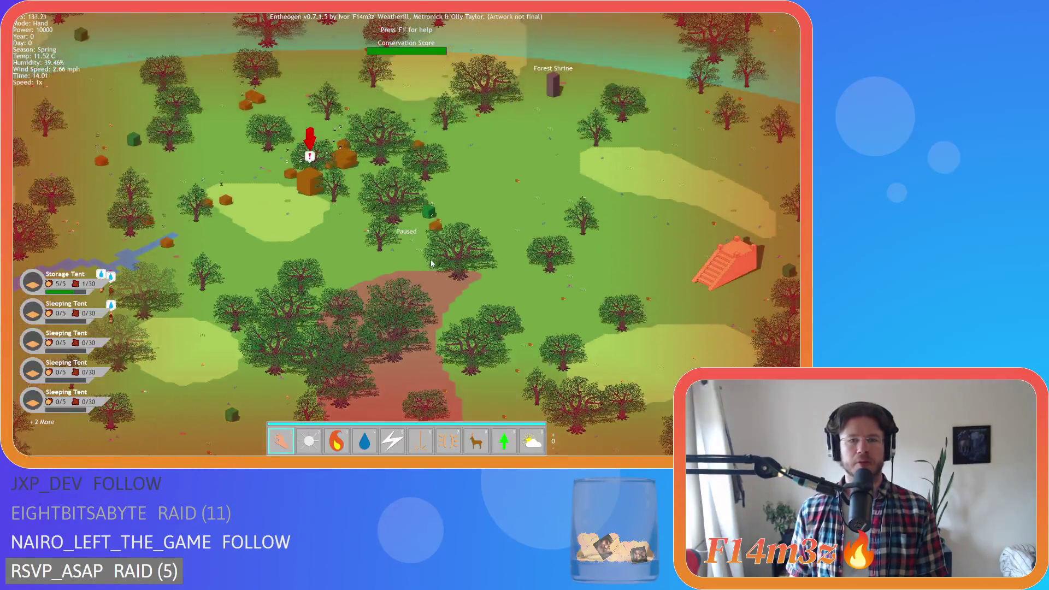
key(Left)
key(Down)
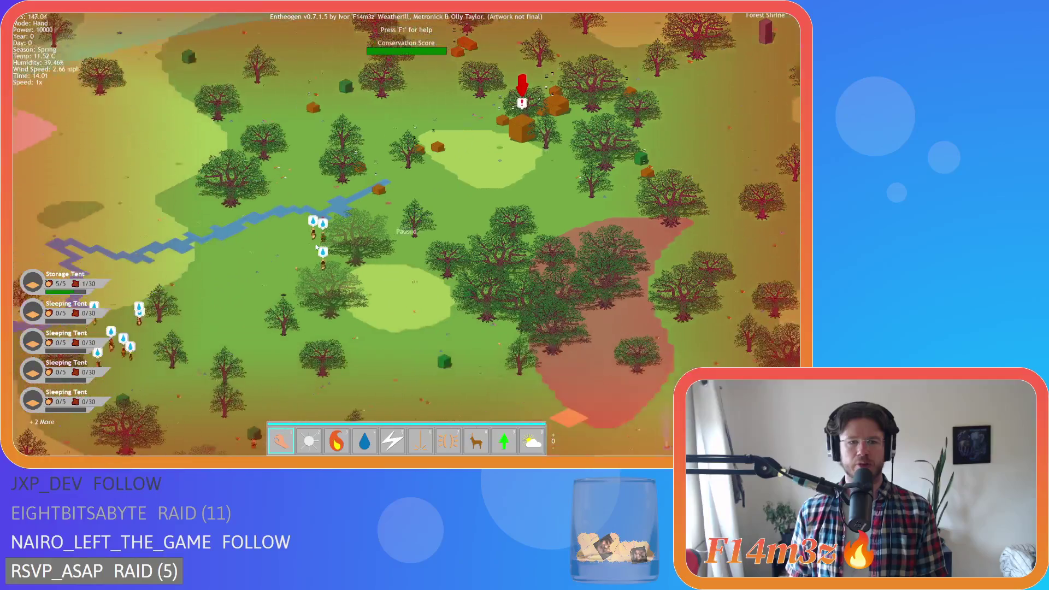
key(Up)
key(Right)
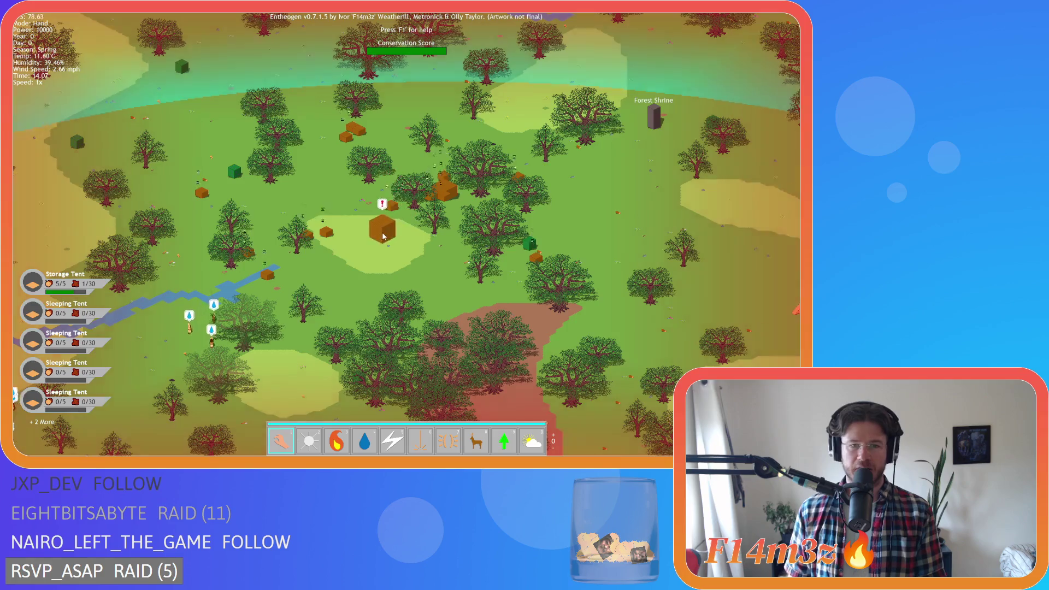
scroll(384, 236, down, 5)
key(Up)
Carry the alerted villager near the river, then view the lake and Resurrection Shrine
drag(384, 236, 236, 197)
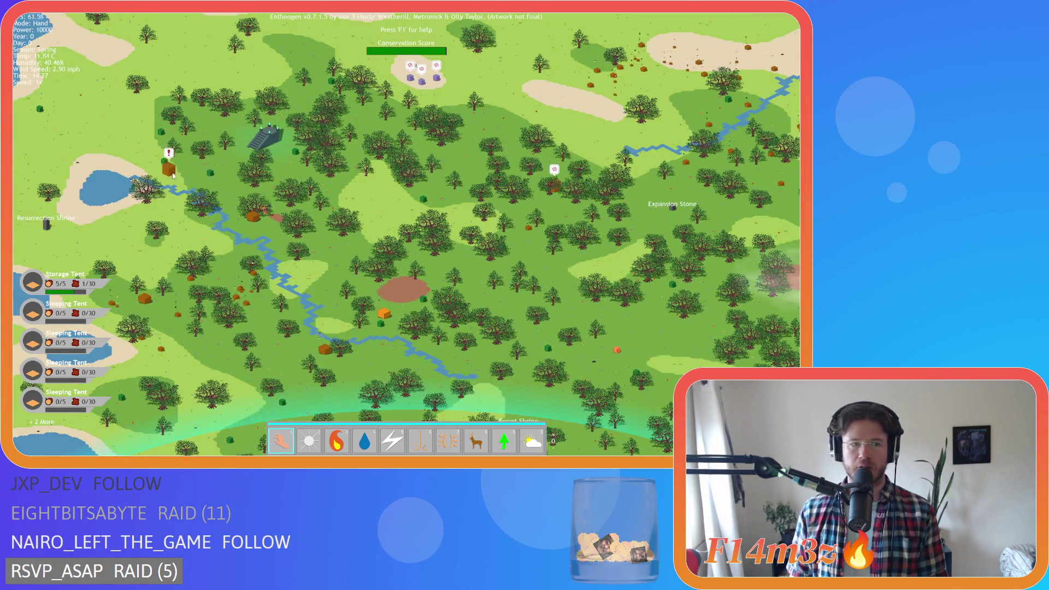
scroll(218, 273, up, 5)
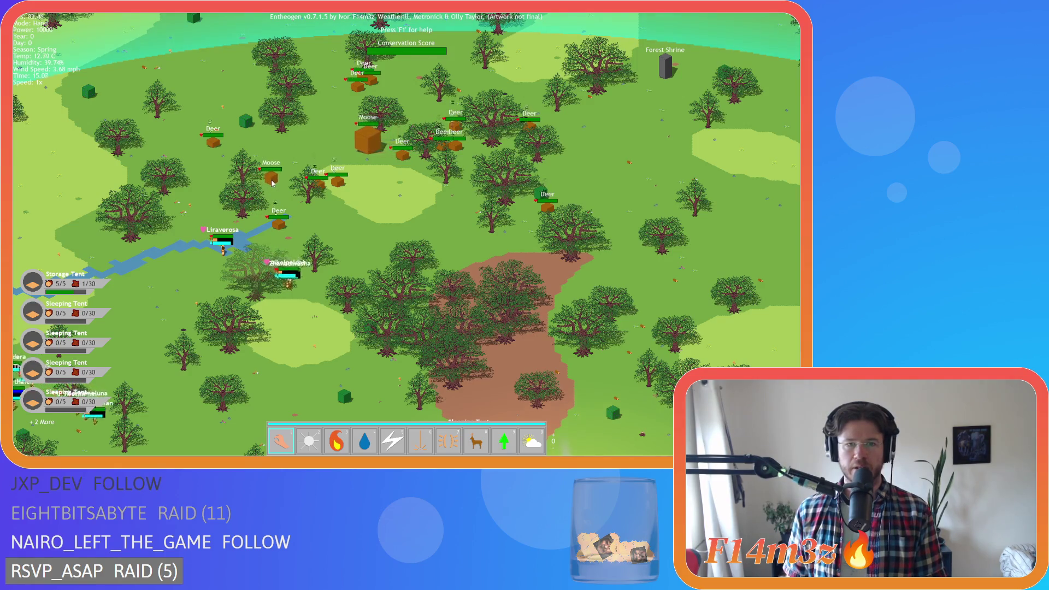
key(Up)
key(Left)
key(Up)
key(Left)
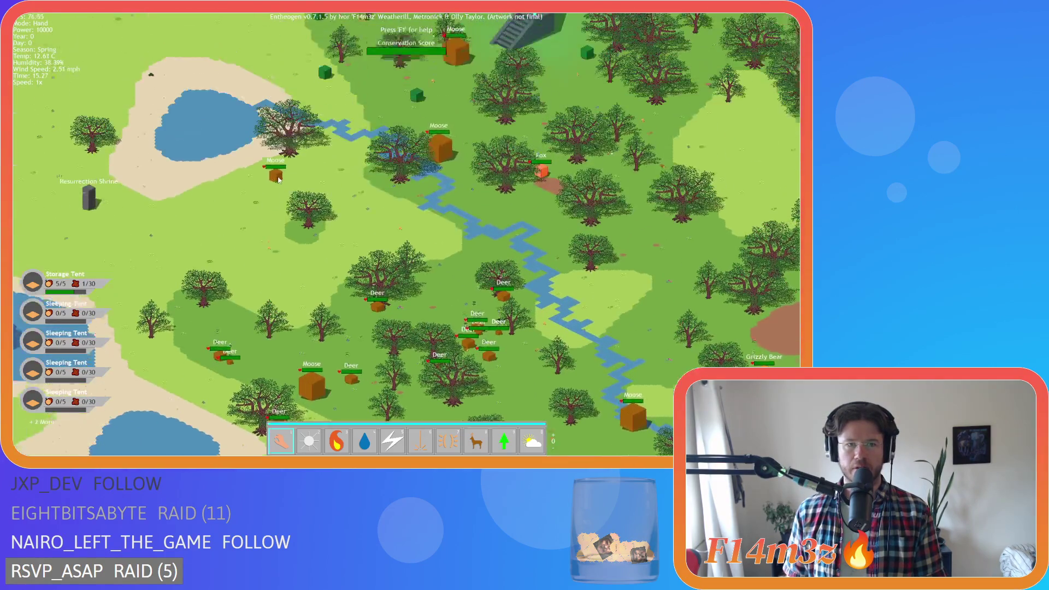
scroll(396, 266, down, 5)
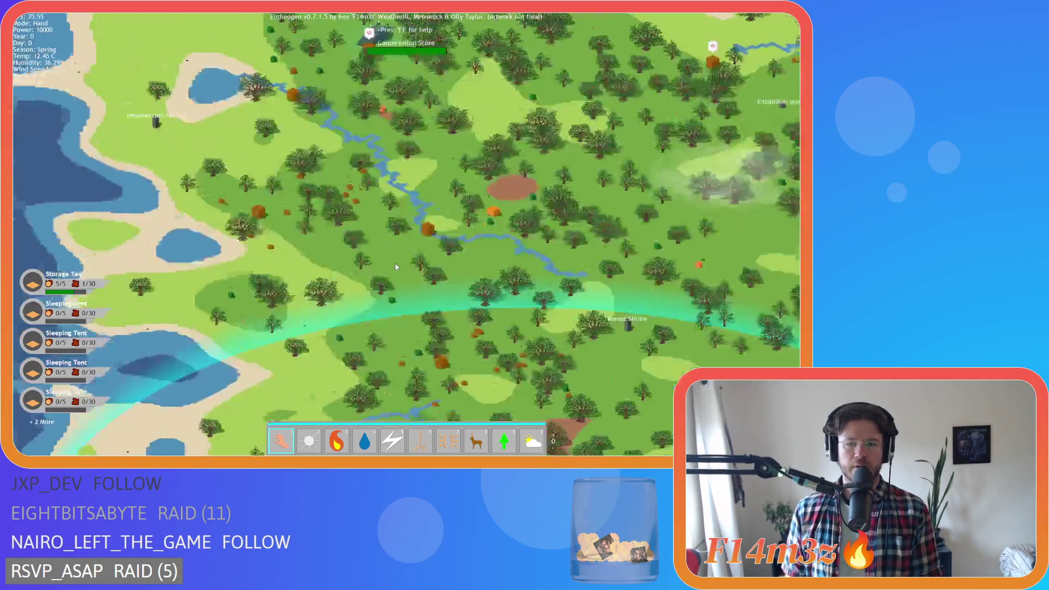
scroll(395, 266, up, 5)
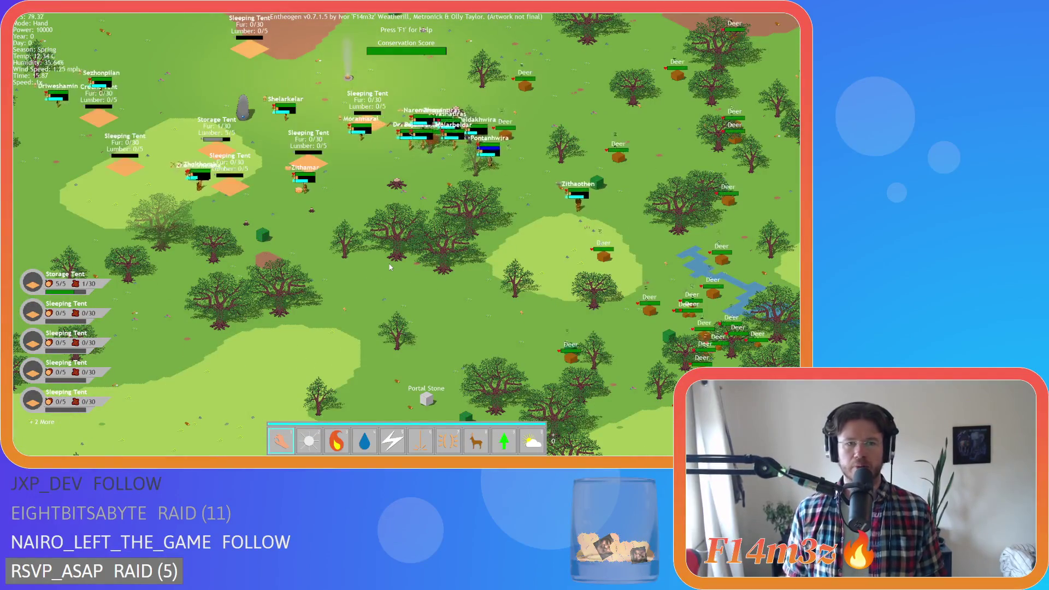
scroll(357, 186, up, 2)
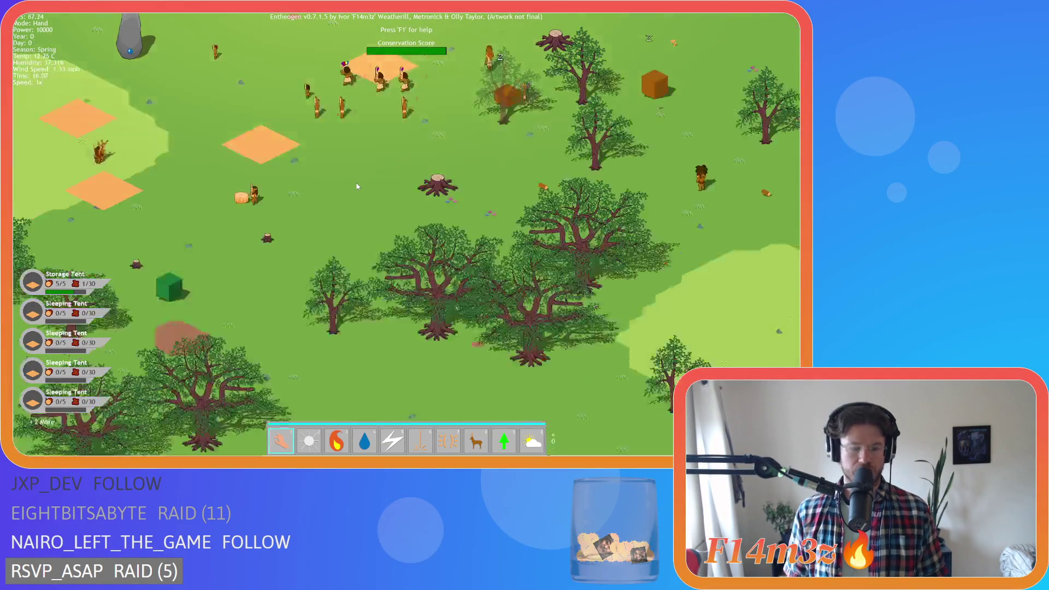
Check the Tribe follower overview with all followers deselected, then close it
click(357, 186)
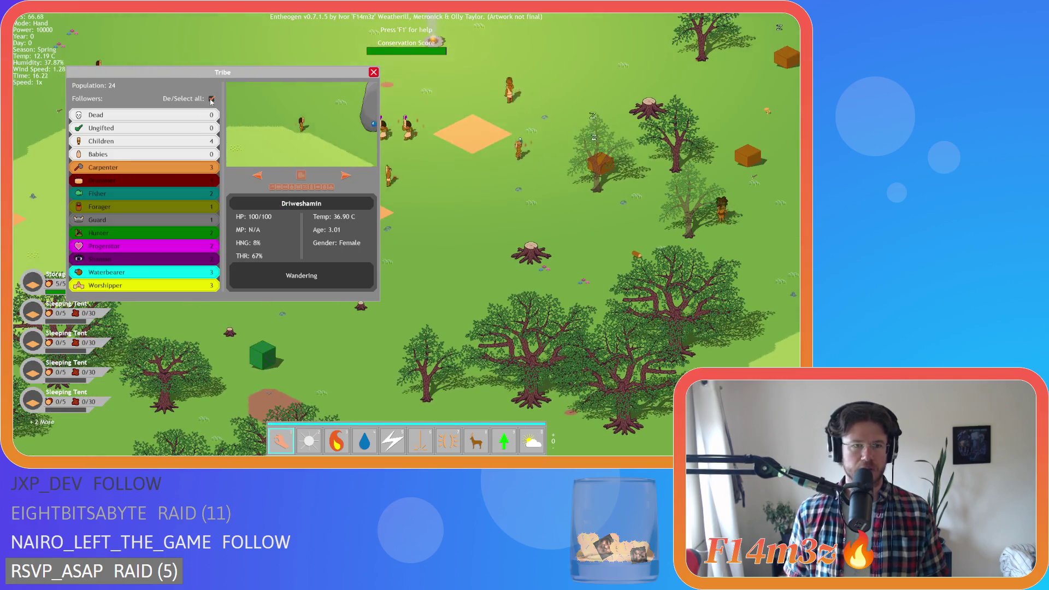
click(211, 100)
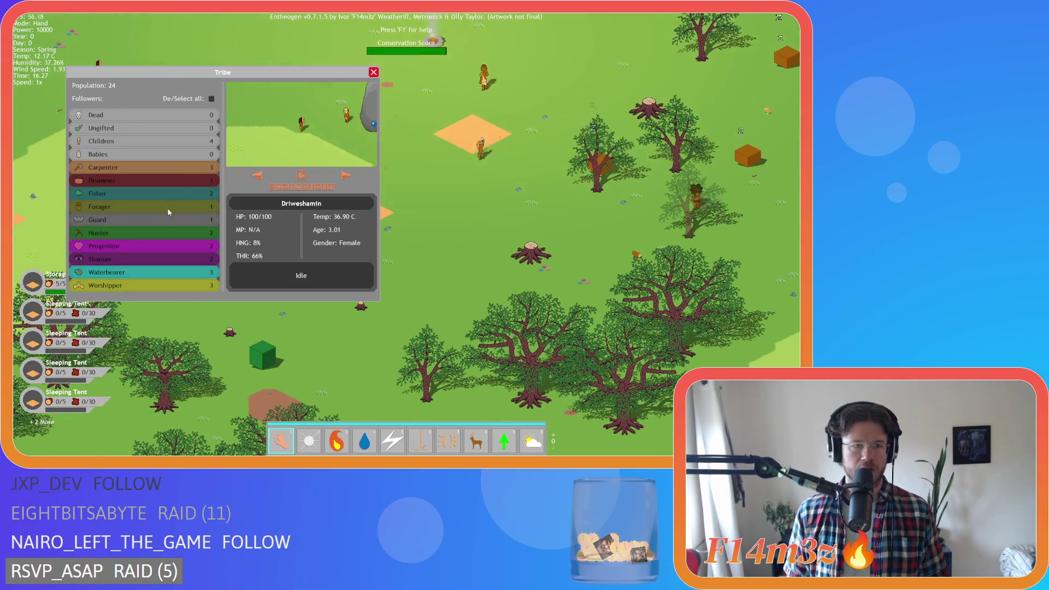
click(312, 187)
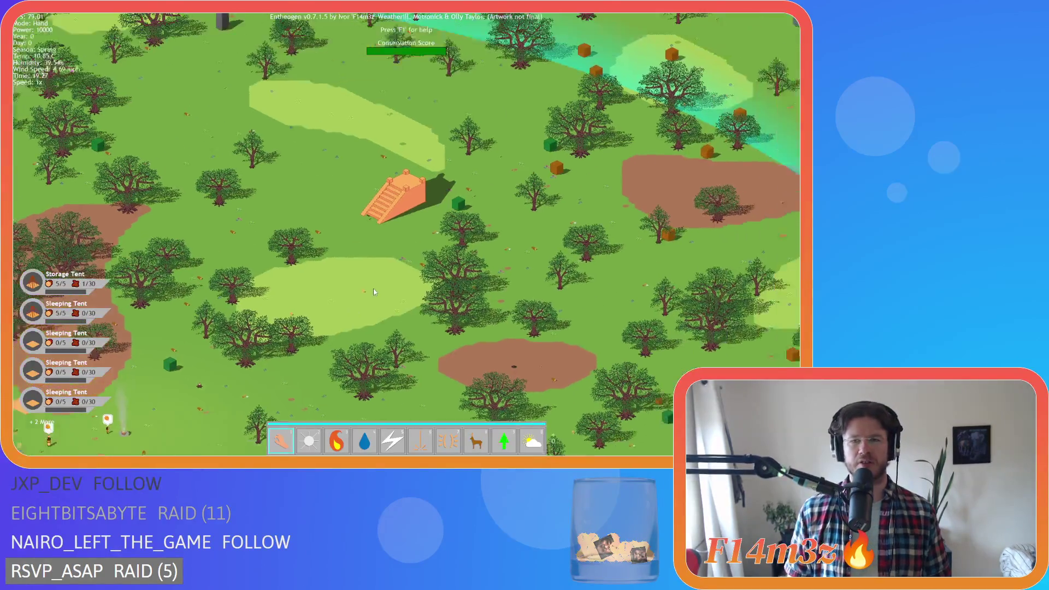
Pan across the forest, river and tribe camp to the riverside clearing
key(d)
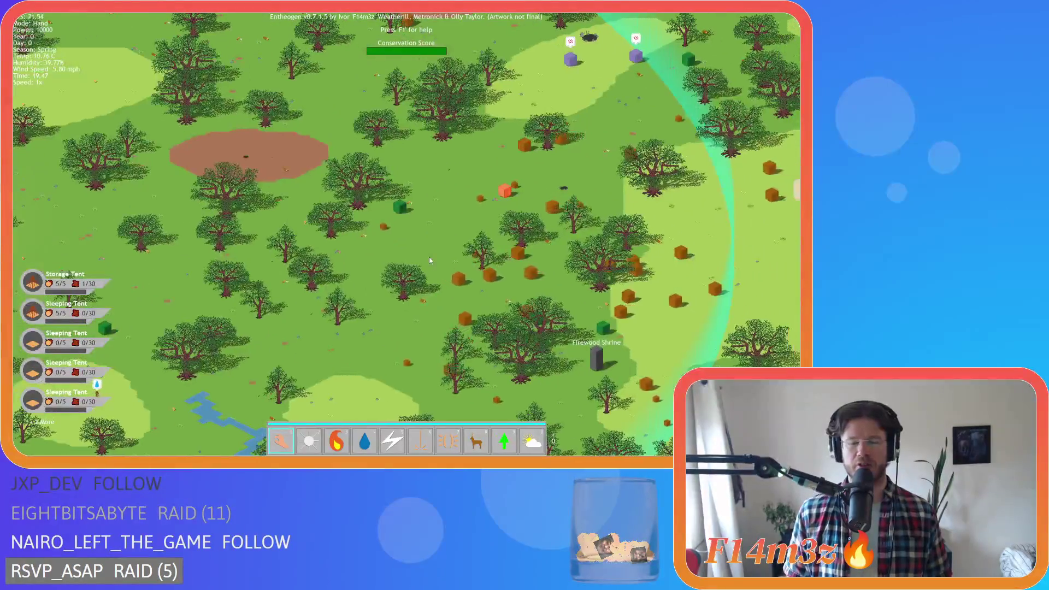
key(a)
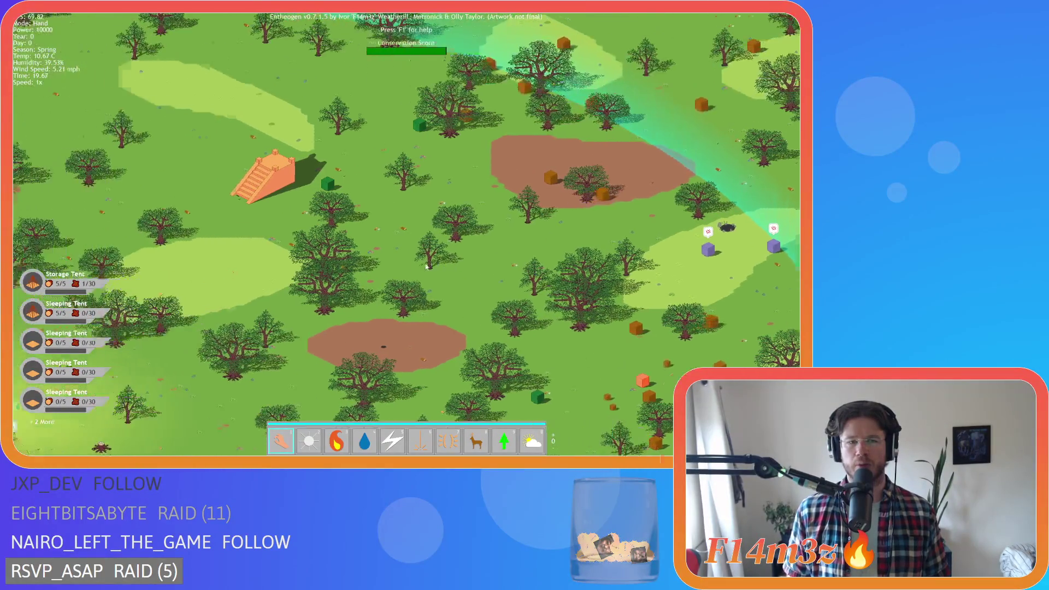
key(s)
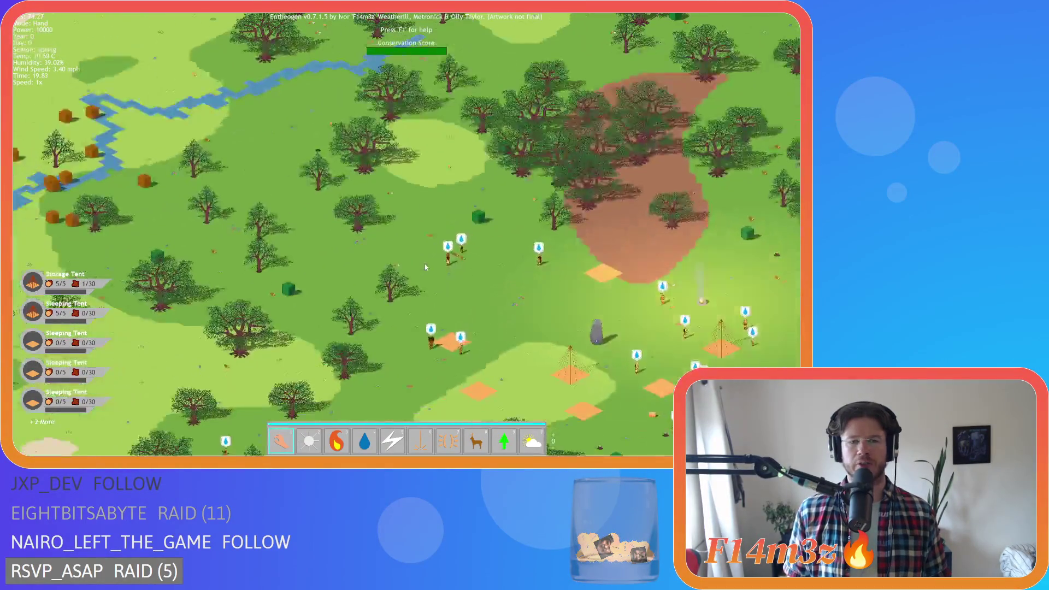
key(d)
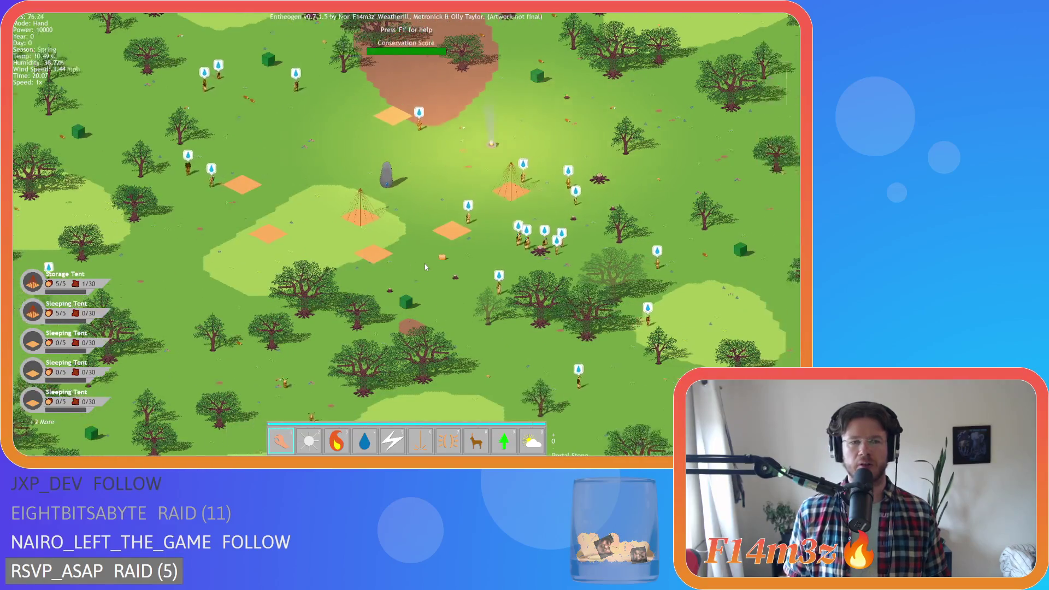
scroll(424, 264, up, 3)
key(d)
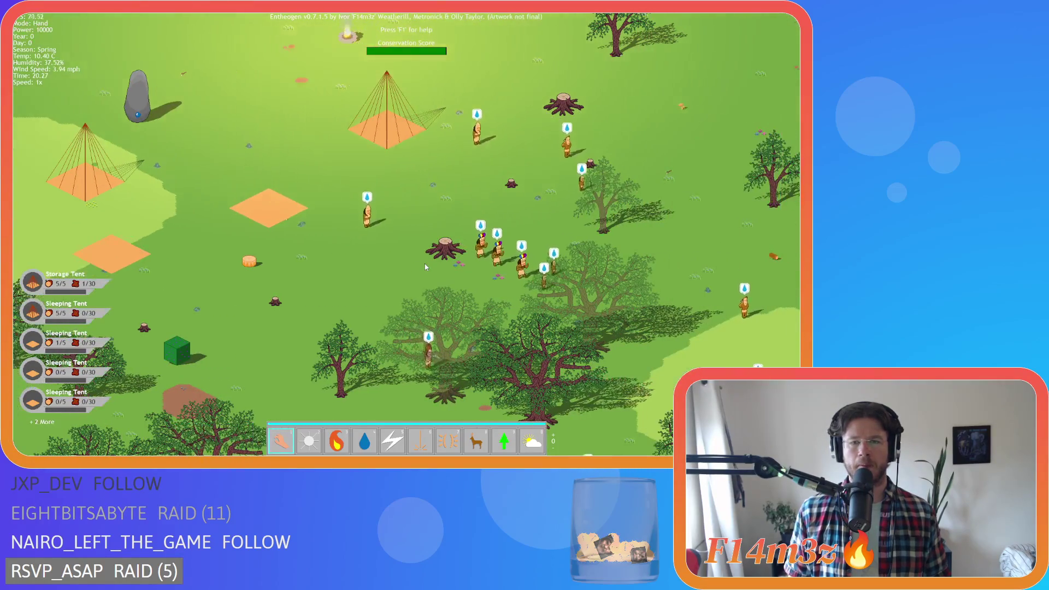
key(d)
key(s)
key(d)
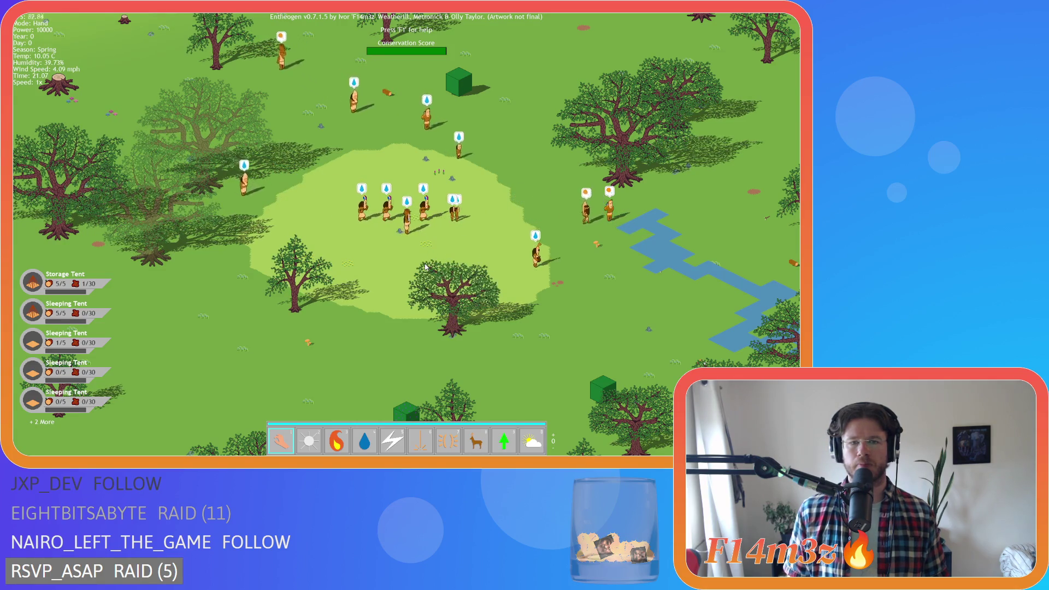
Quit the game and return to the sc_drop script in the GameMaker editor
key(Escape)
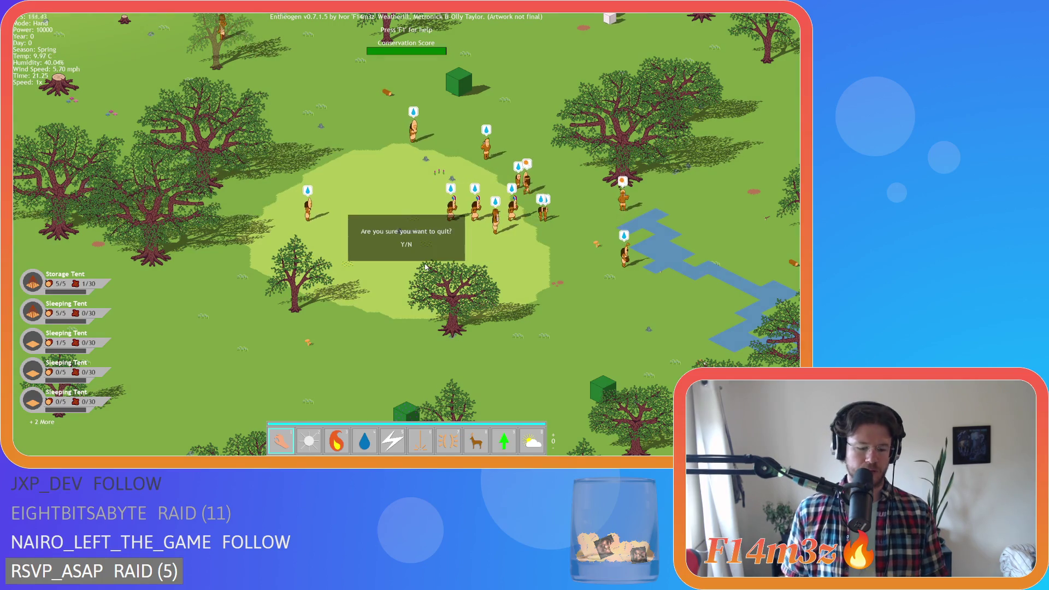
key(Return)
click(425, 261)
click(225, 225)
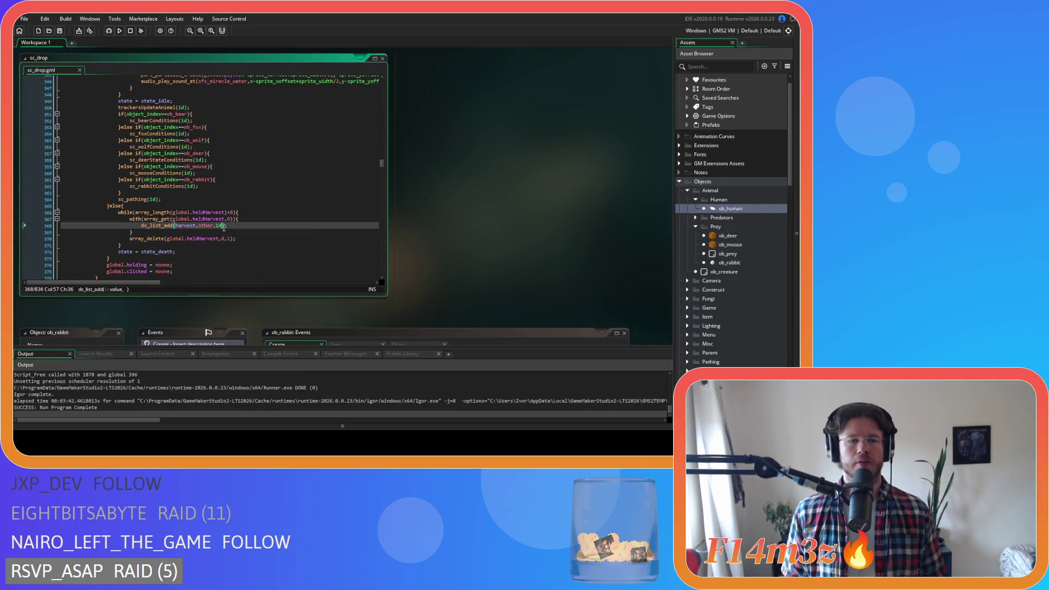
click(458, 165)
right_click(458, 165)
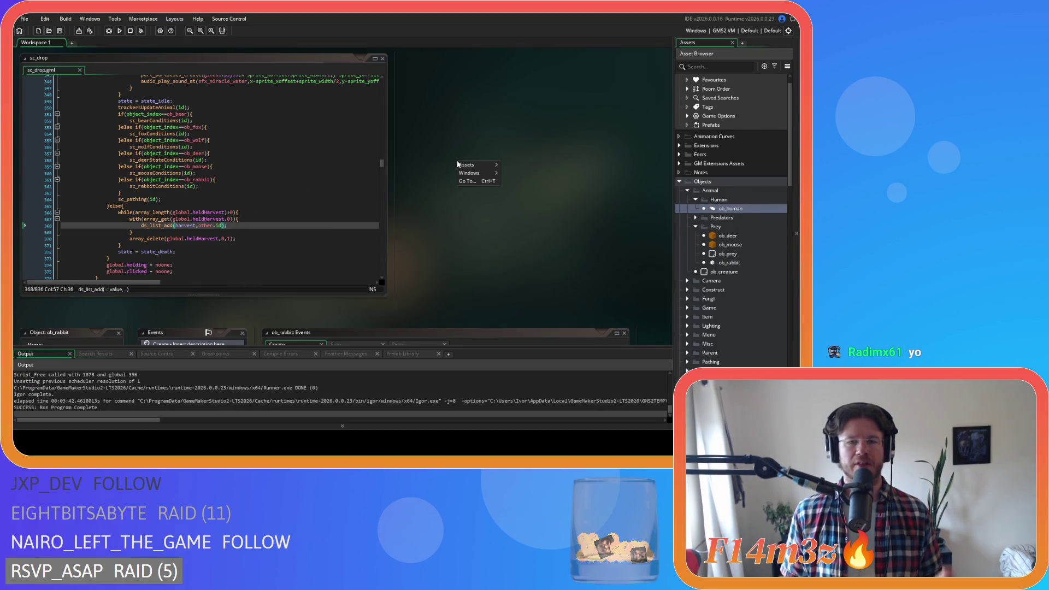
mouse_move(468, 165)
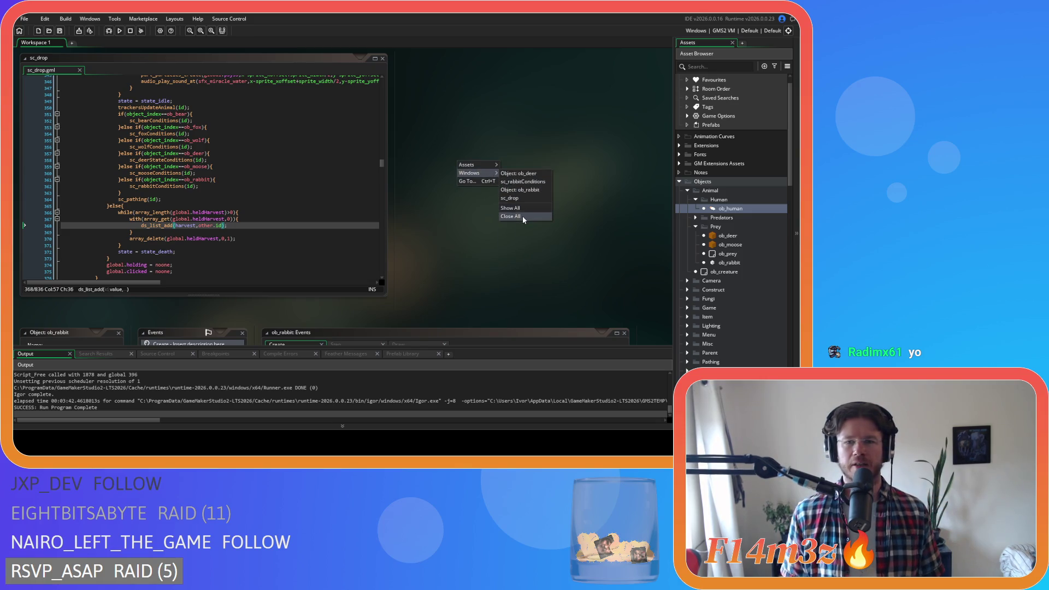
Close all open editors and collapse the Human, Prey, Animal, Objects and Scripts folders
click(523, 217)
click(695, 200)
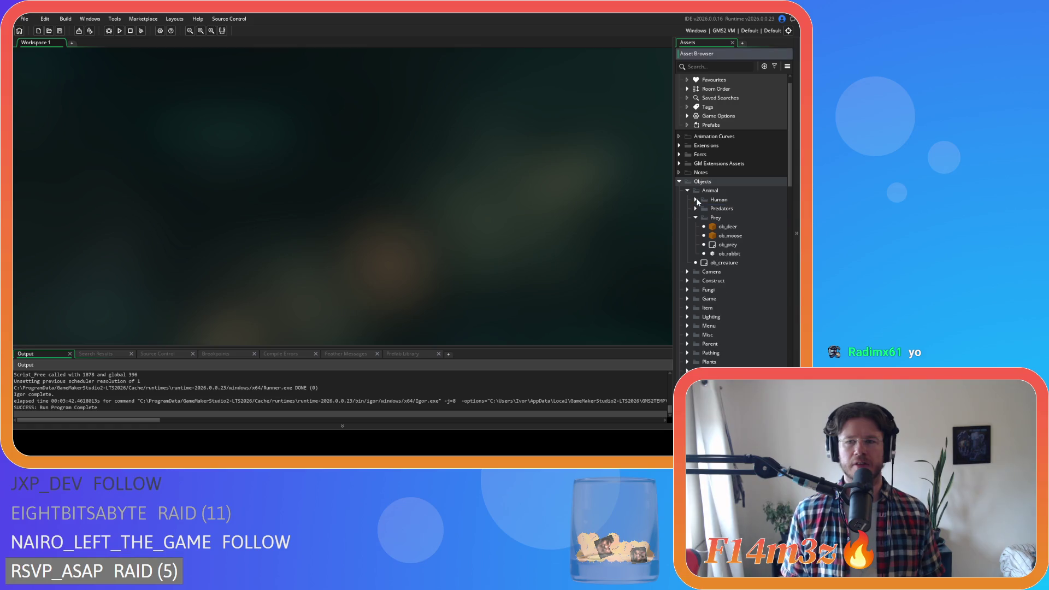
click(695, 217)
click(687, 190)
click(680, 182)
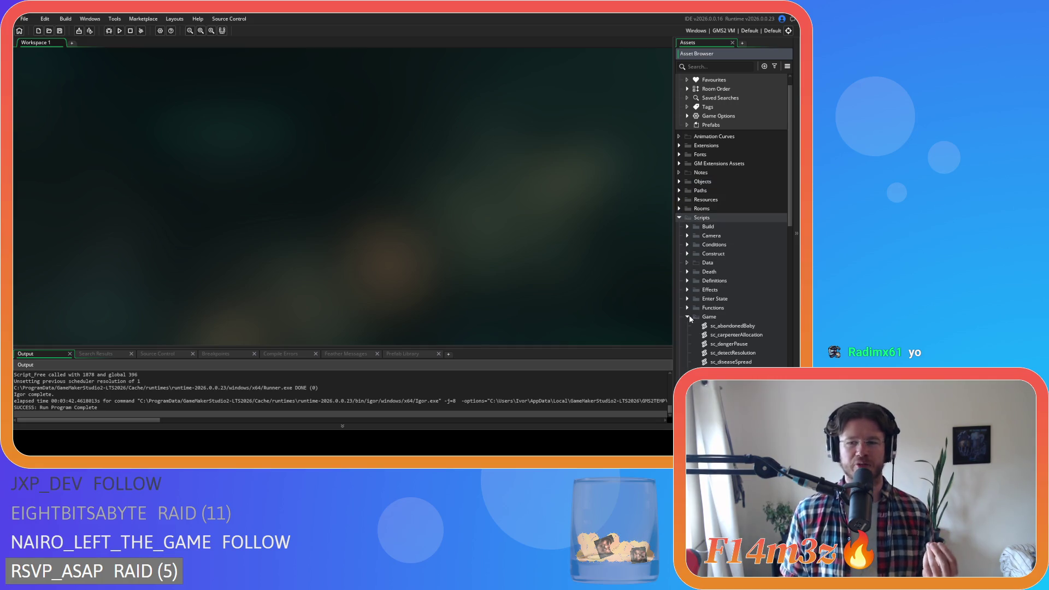
click(679, 217)
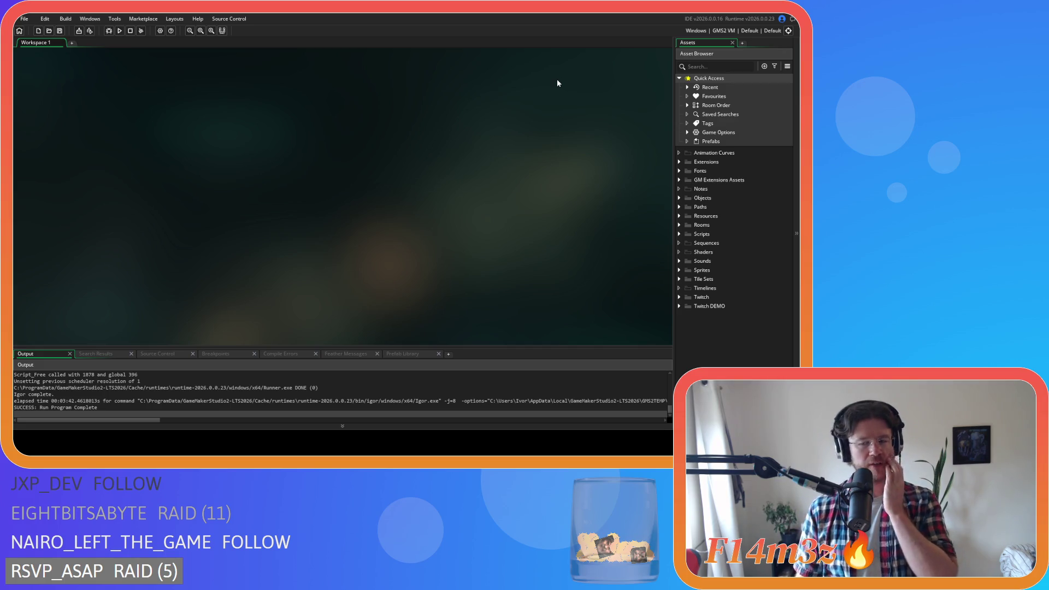
Open the sc_wolfConditions script from Scripts > Conditions
click(679, 198)
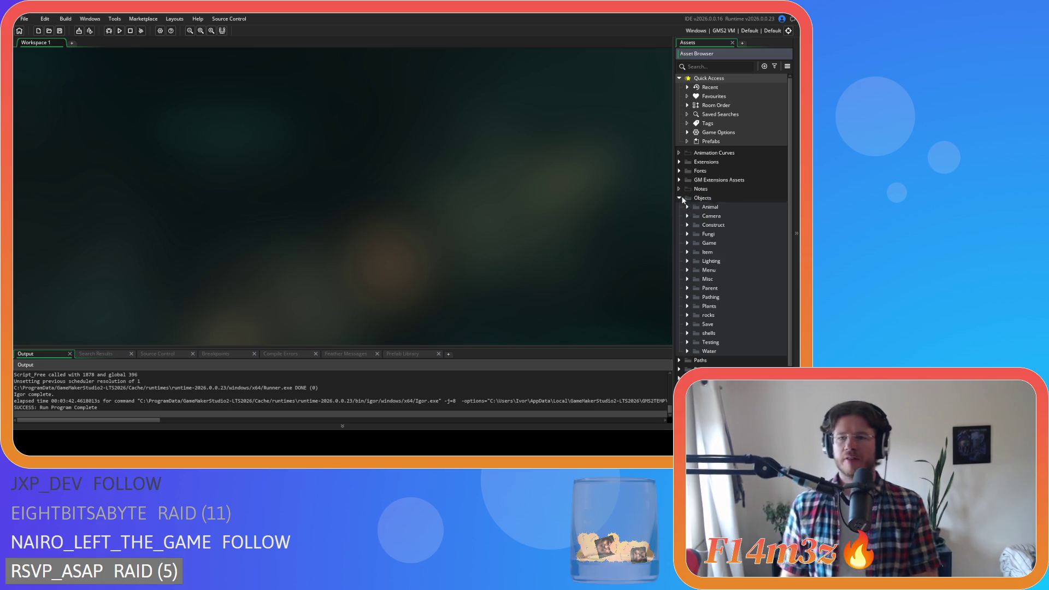
click(678, 198)
click(679, 234)
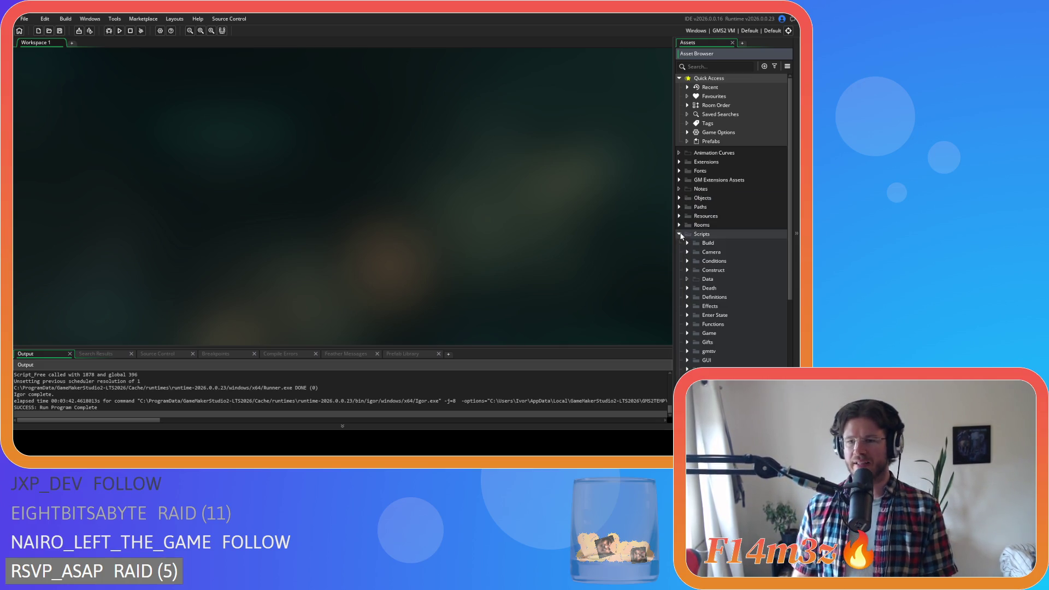
click(687, 261)
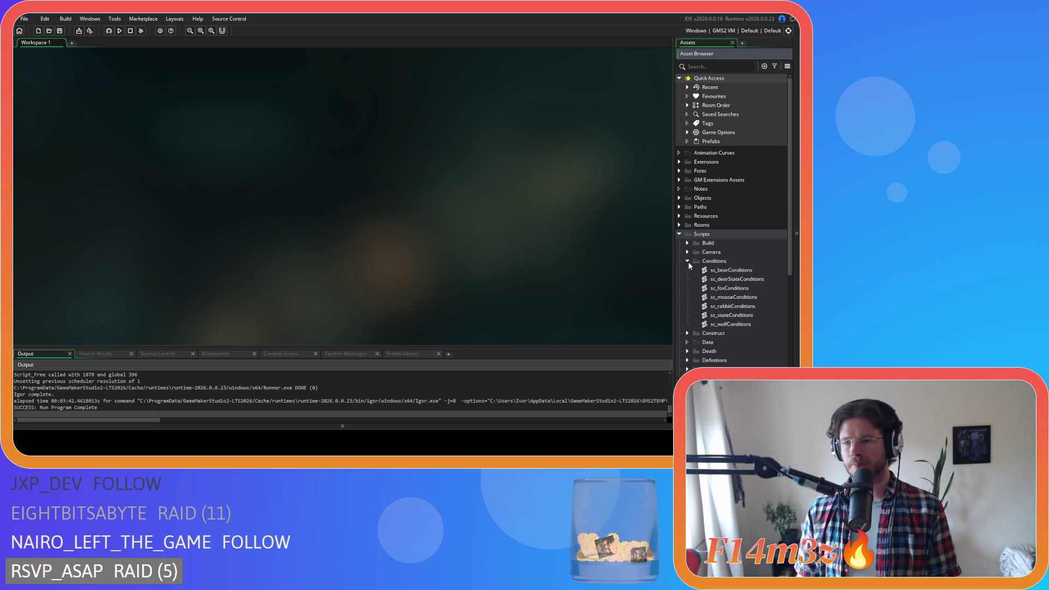
double_click(739, 325)
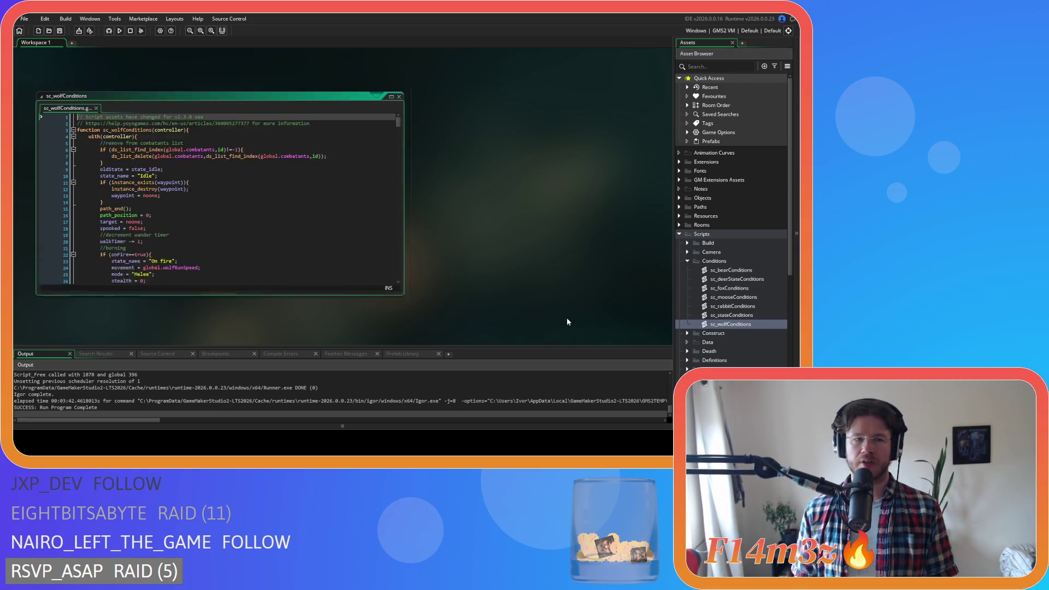
scroll(398, 115, down, 9)
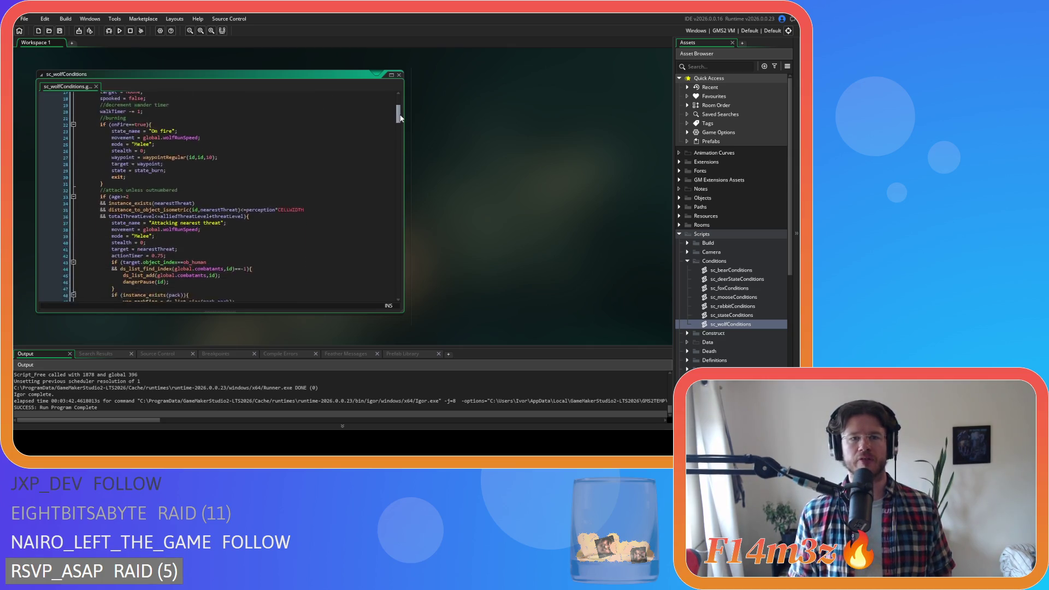
click(267, 186)
scroll(264, 164, down, 12)
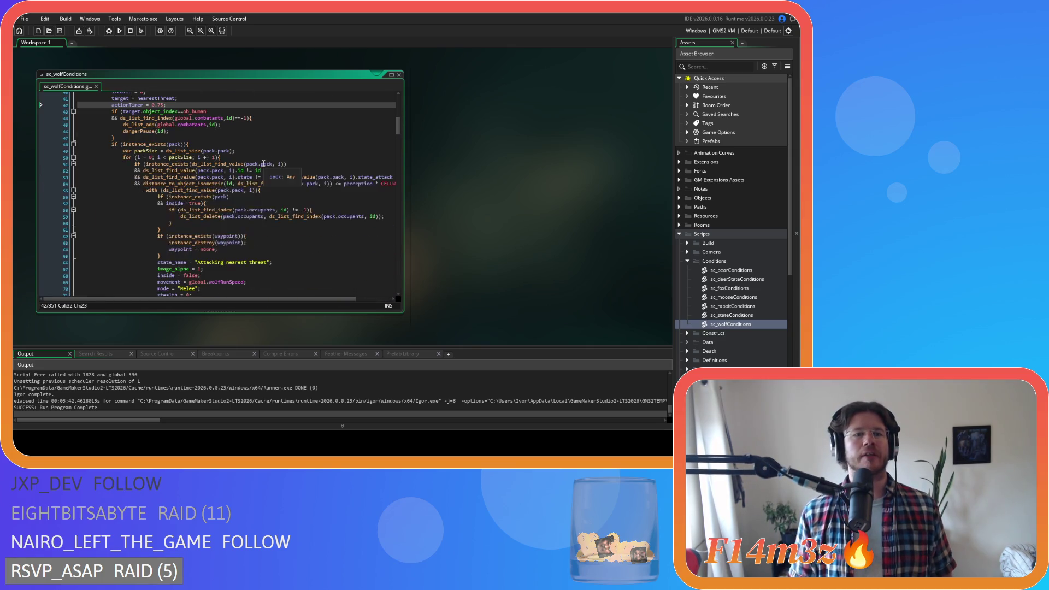
scroll(264, 164, up, 12)
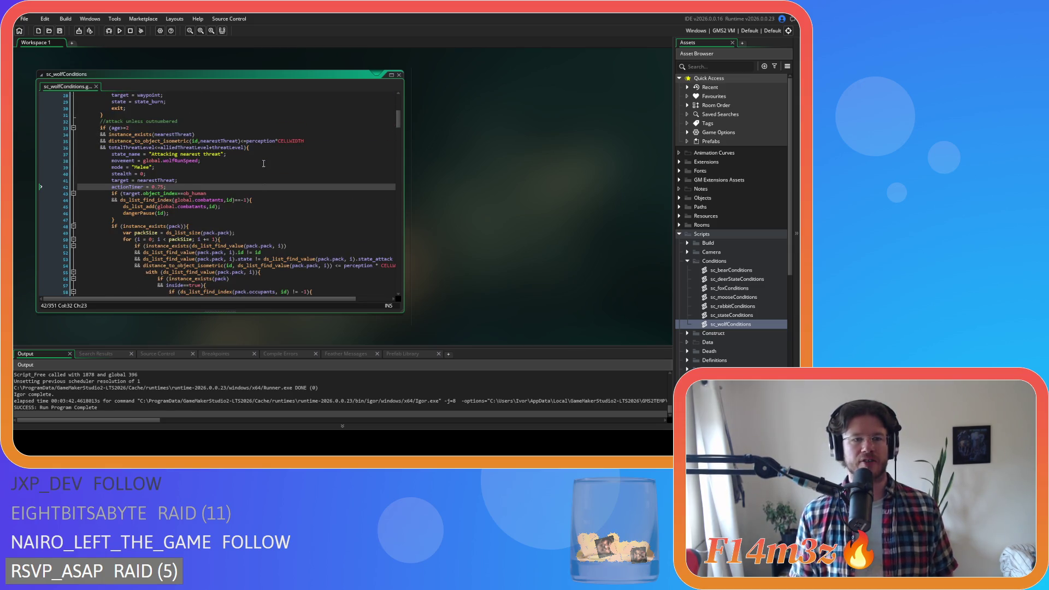
scroll(264, 160, down, 2)
click(162, 174)
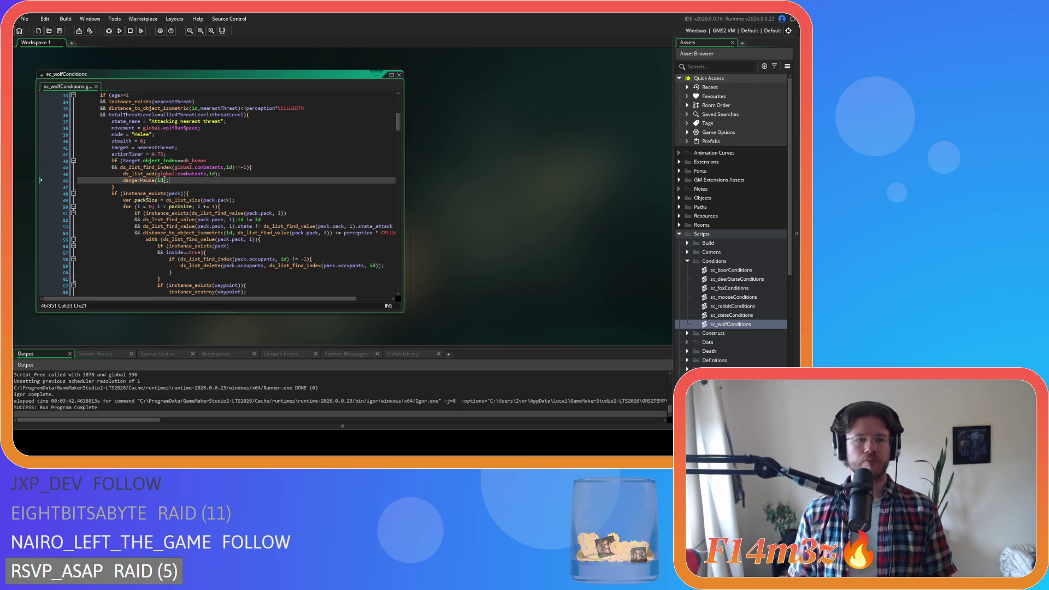
drag(192, 175, 218, 176)
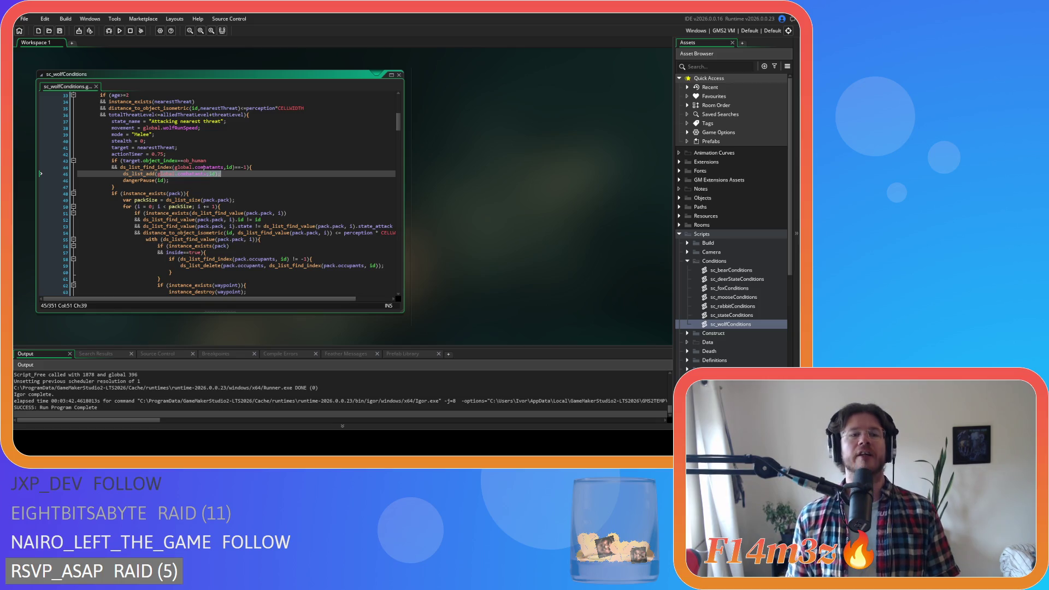
drag(143, 161, 187, 161)
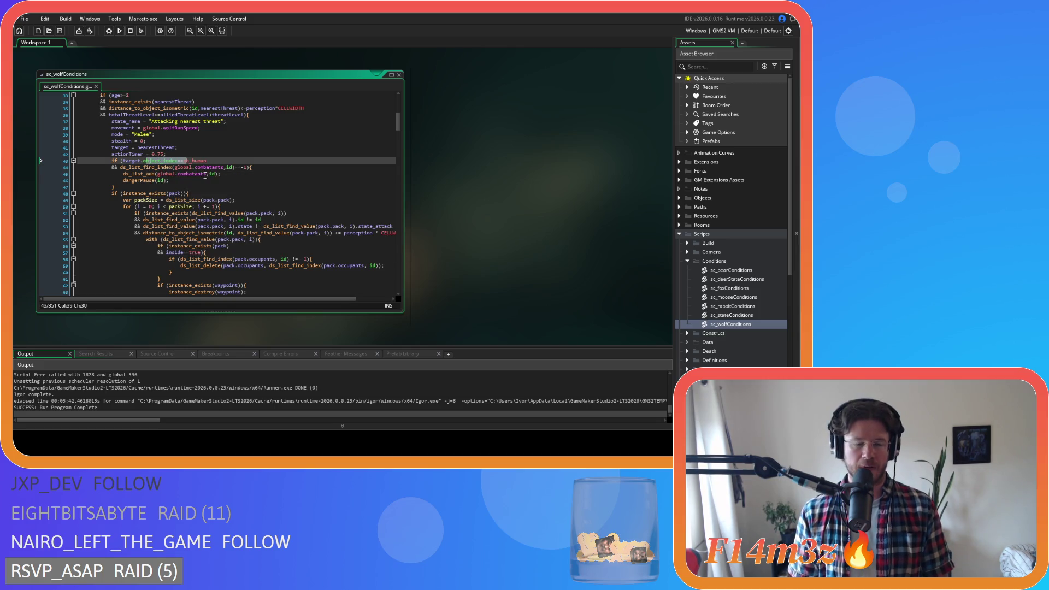
mouse_move(214, 176)
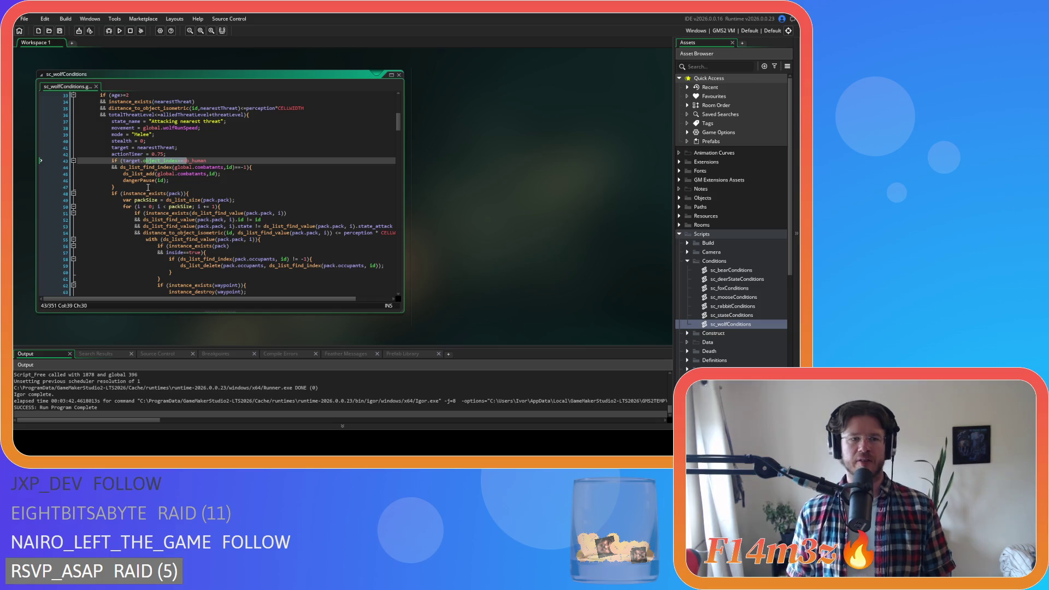
drag(152, 187, 112, 161)
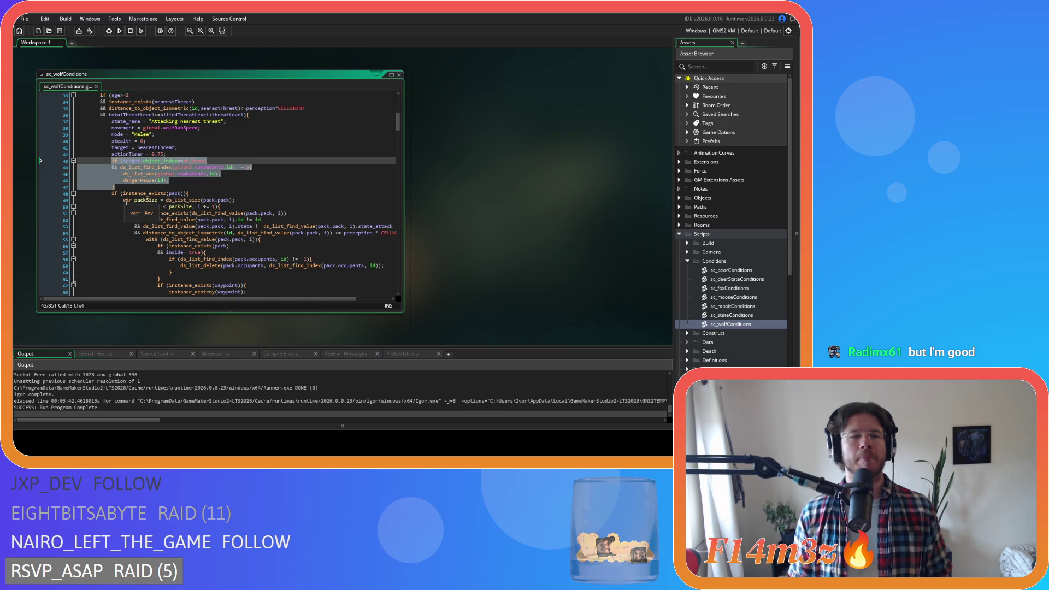
mouse_move(134, 195)
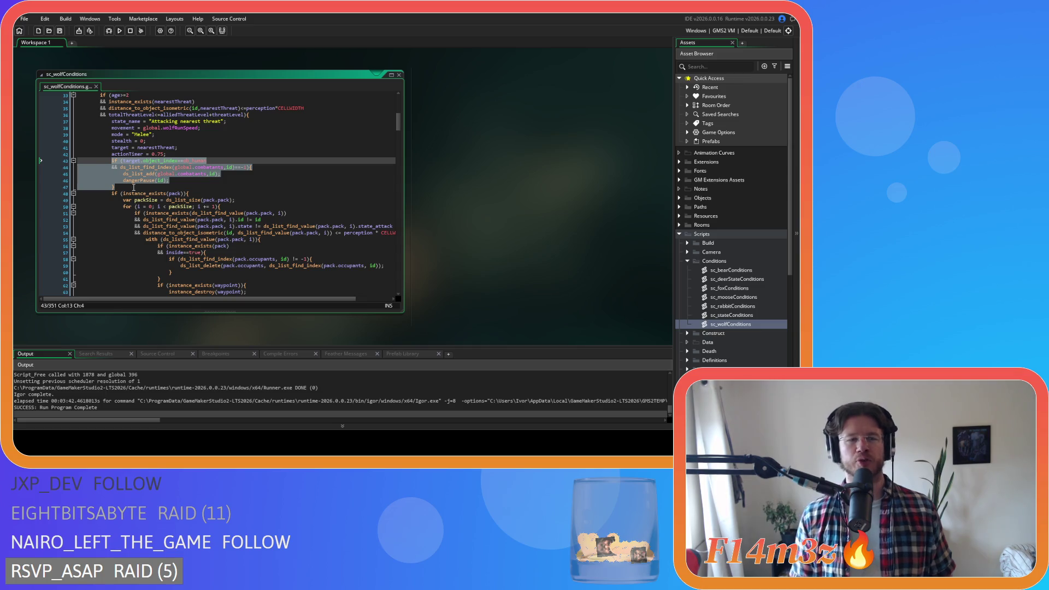
click(121, 188)
drag(121, 187, 112, 161)
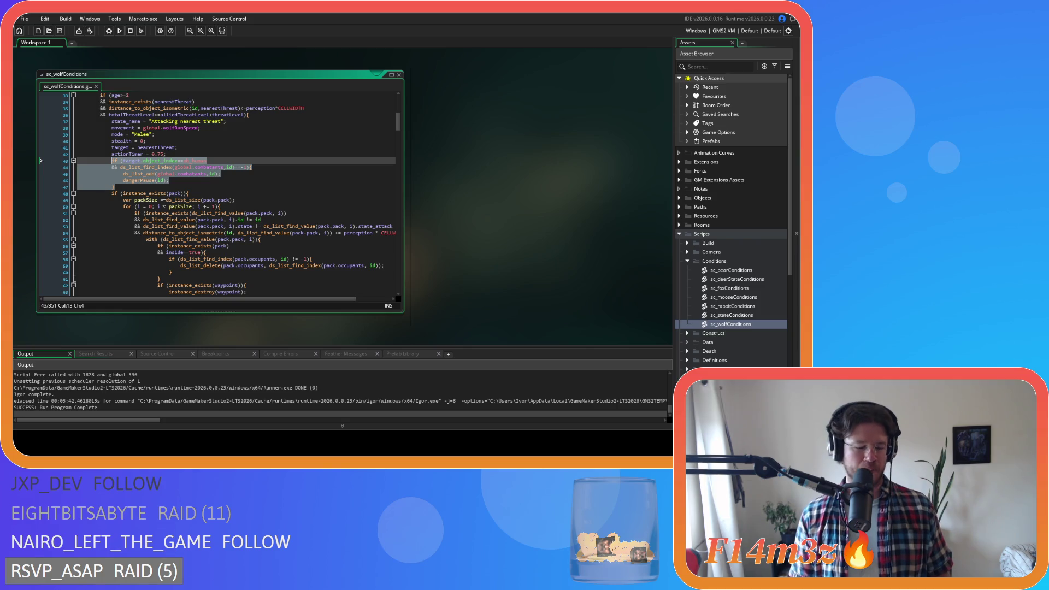
drag(118, 188, 114, 163)
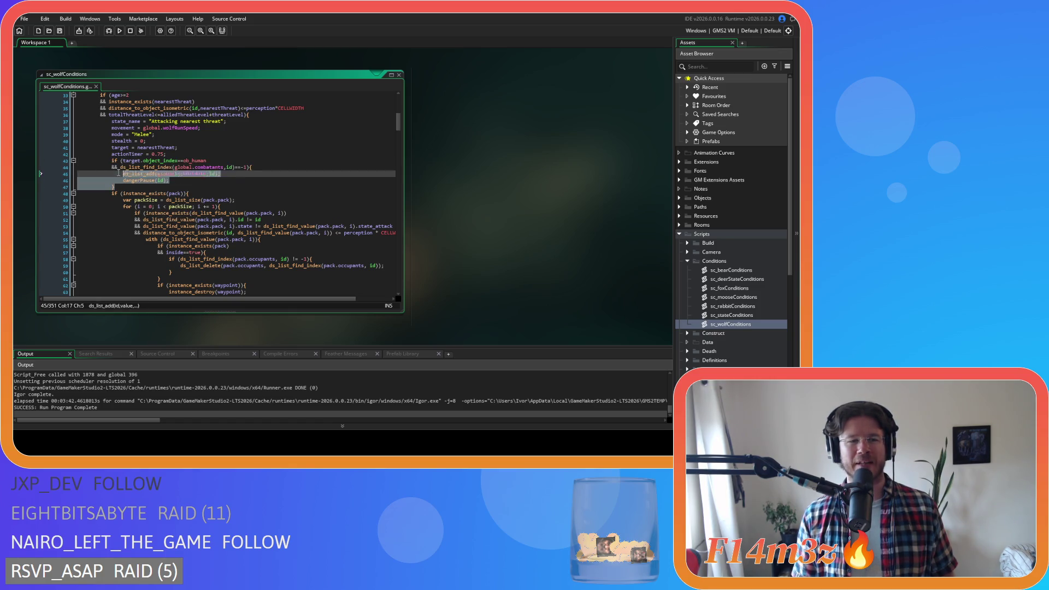
drag(137, 186, 113, 163)
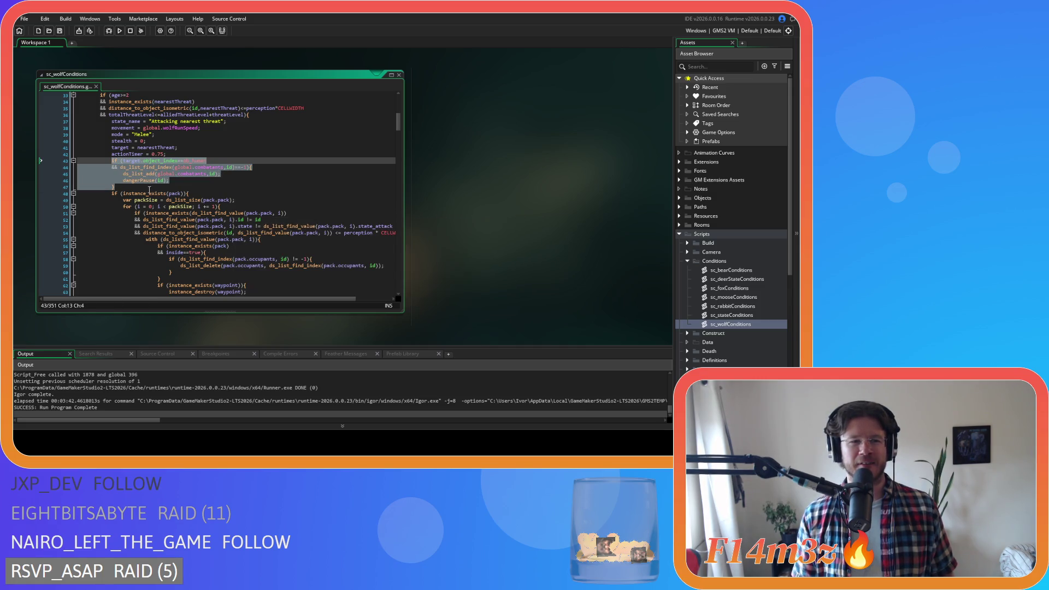
click(142, 187)
drag(142, 187, 117, 164)
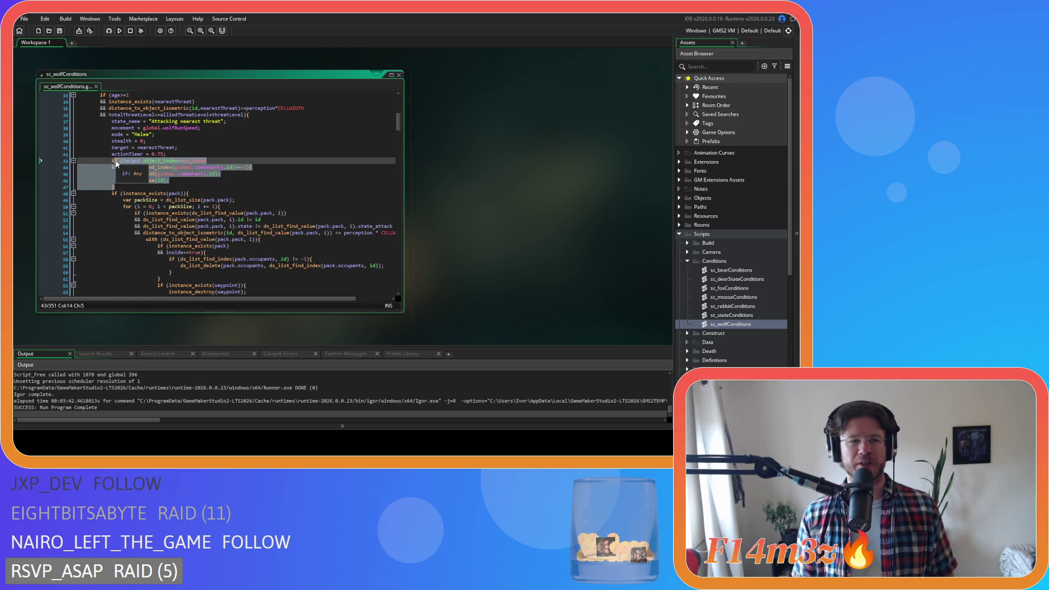
key(Delete)
key(Home)
key(shift+Up)
key(Delete)
scroll(159, 233, down, 3)
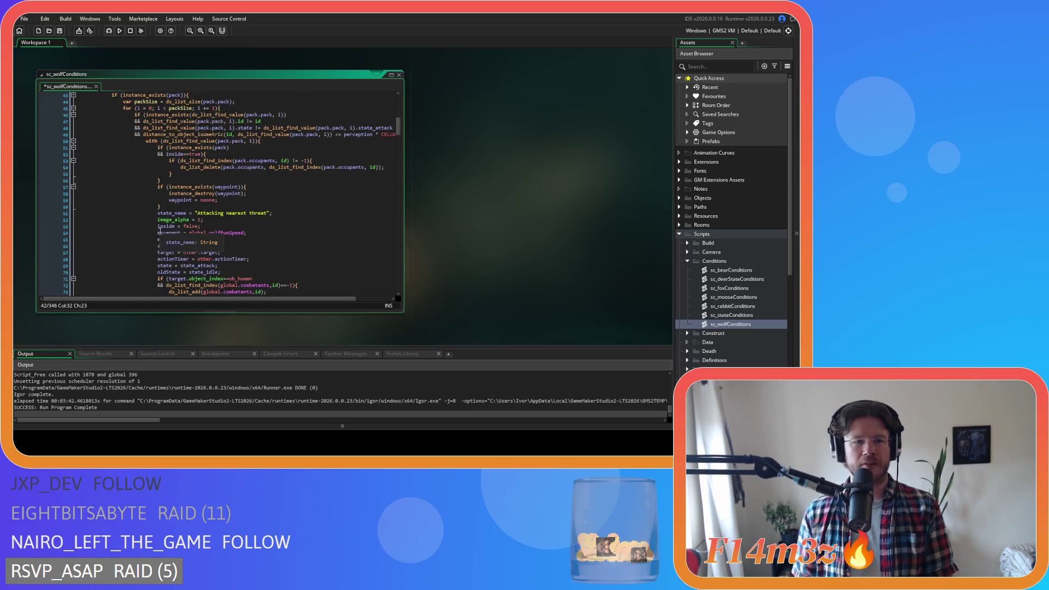
scroll(159, 232, up, 5)
mouse_move(169, 225)
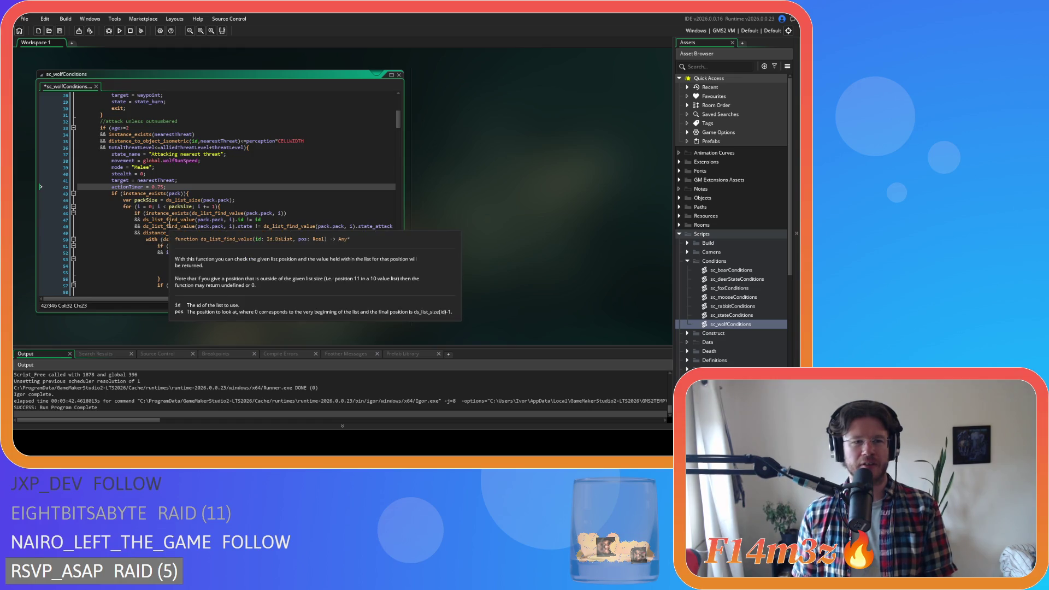
key(ctrl+z)
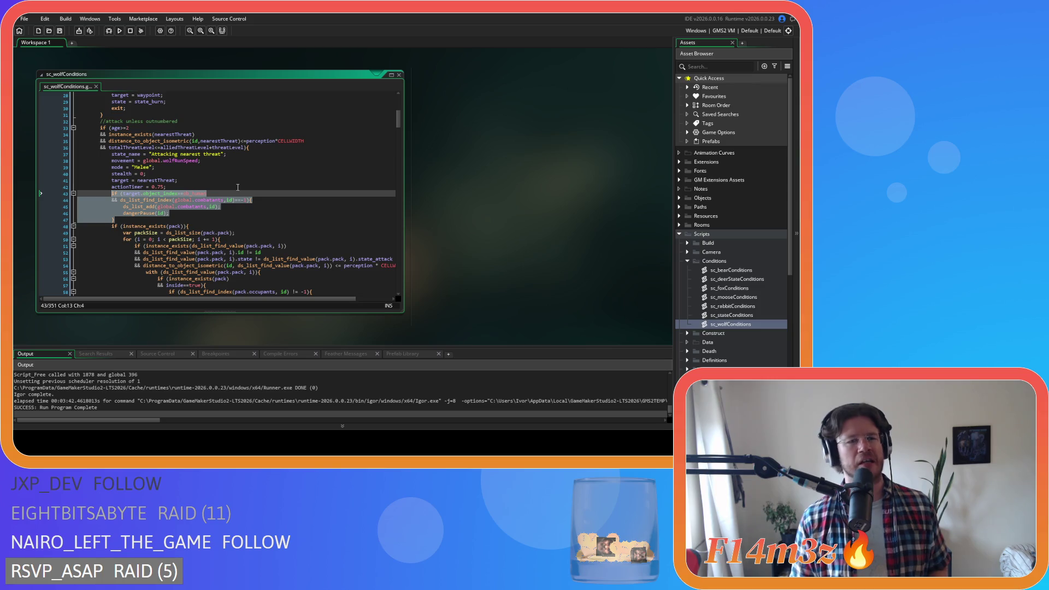
click(182, 187)
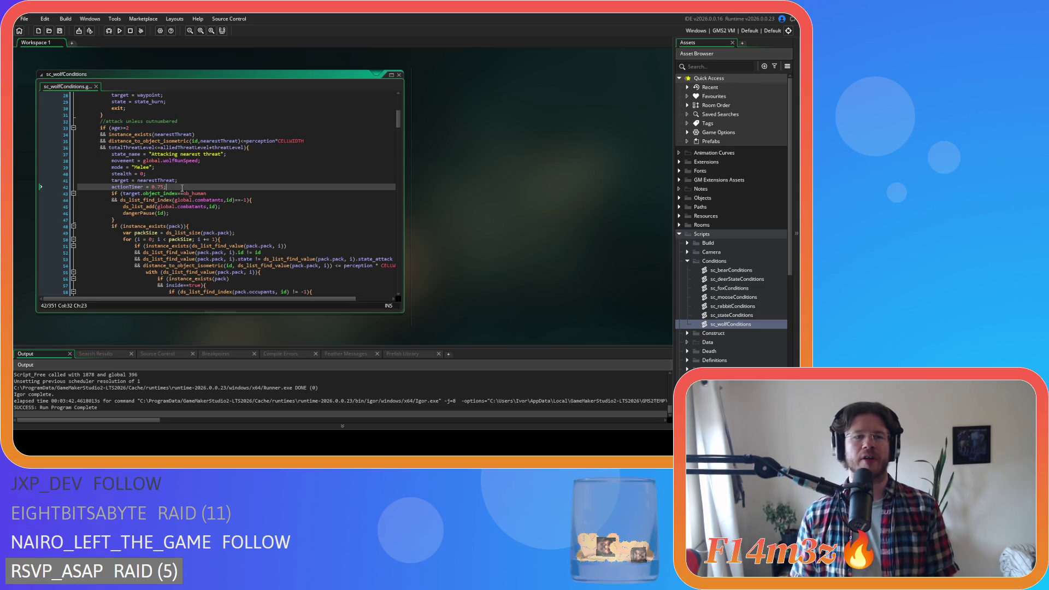
Wrap the ob_human combatants check in a with(target){ } block and drop 'target.' from object_index
key(Return)
text(wit)
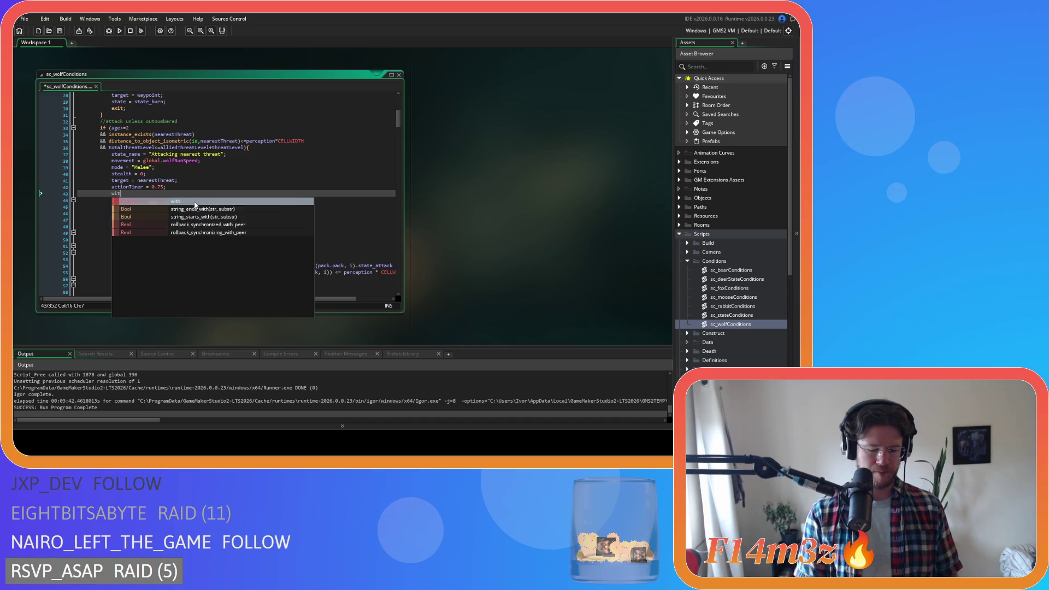
text(h(target)
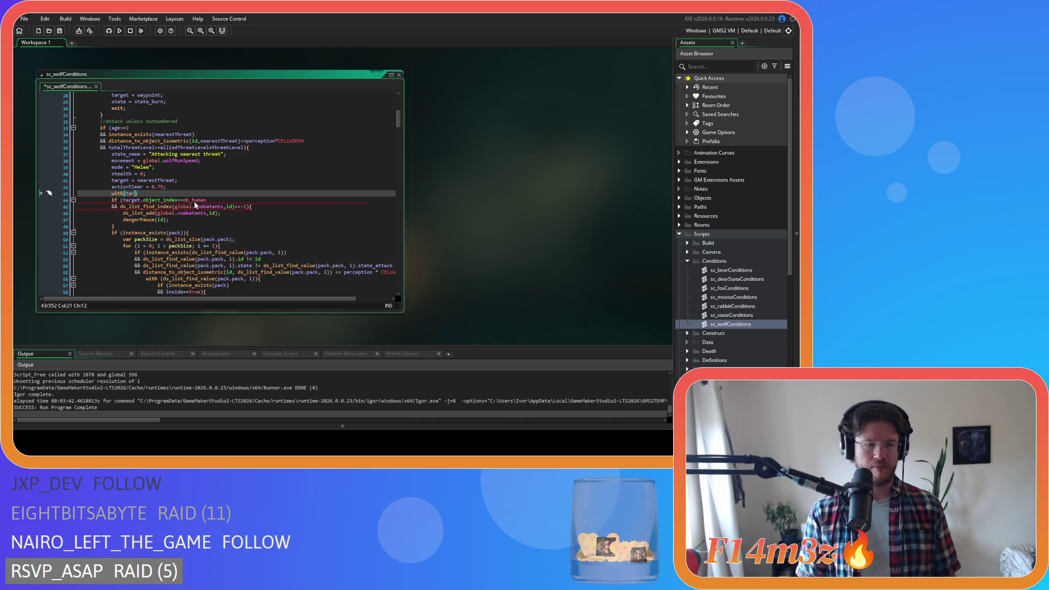
text())
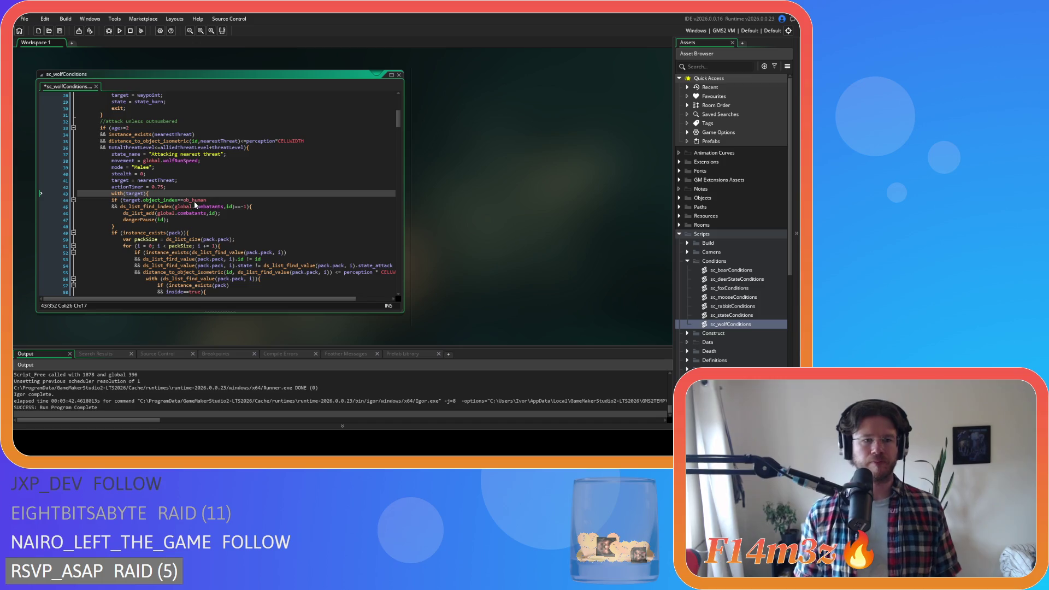
click(119, 226)
key(Return)
text(})
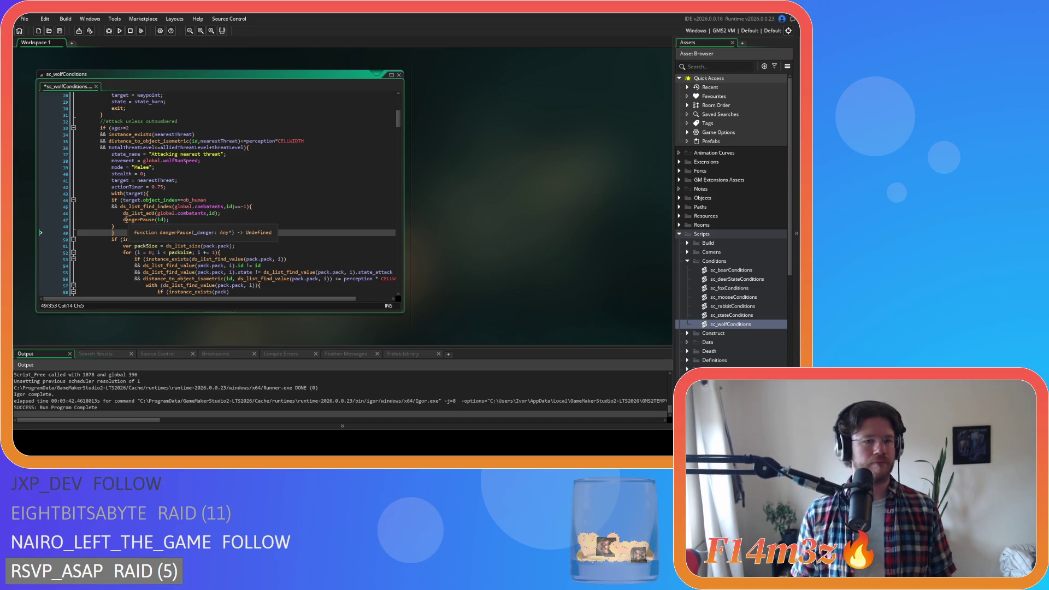
drag(124, 226, 124, 200)
key(Tab)
click(163, 220)
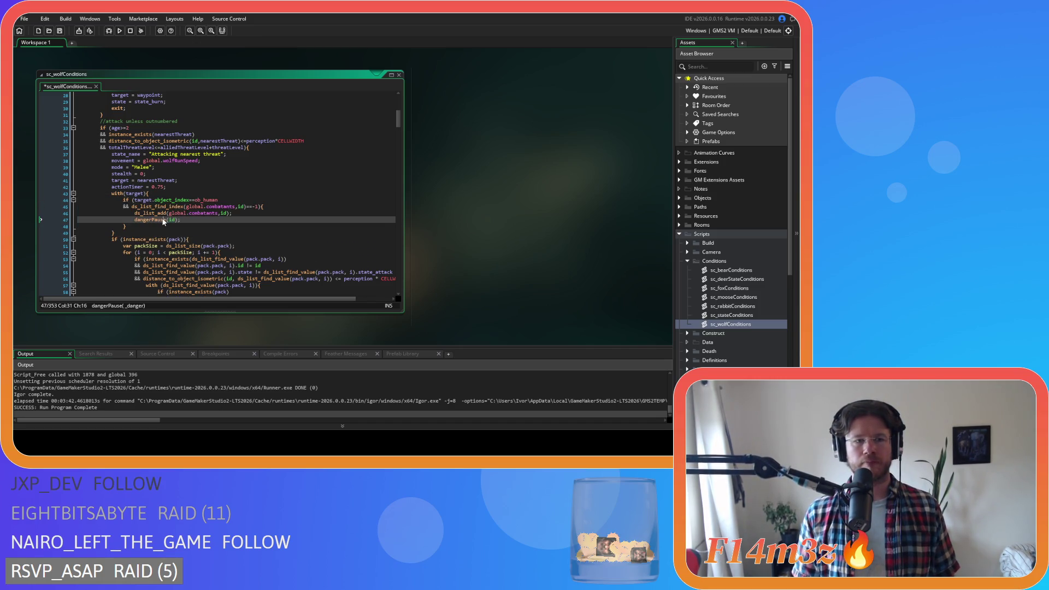
double_click(141, 200)
key(Delete)
key(Delete)
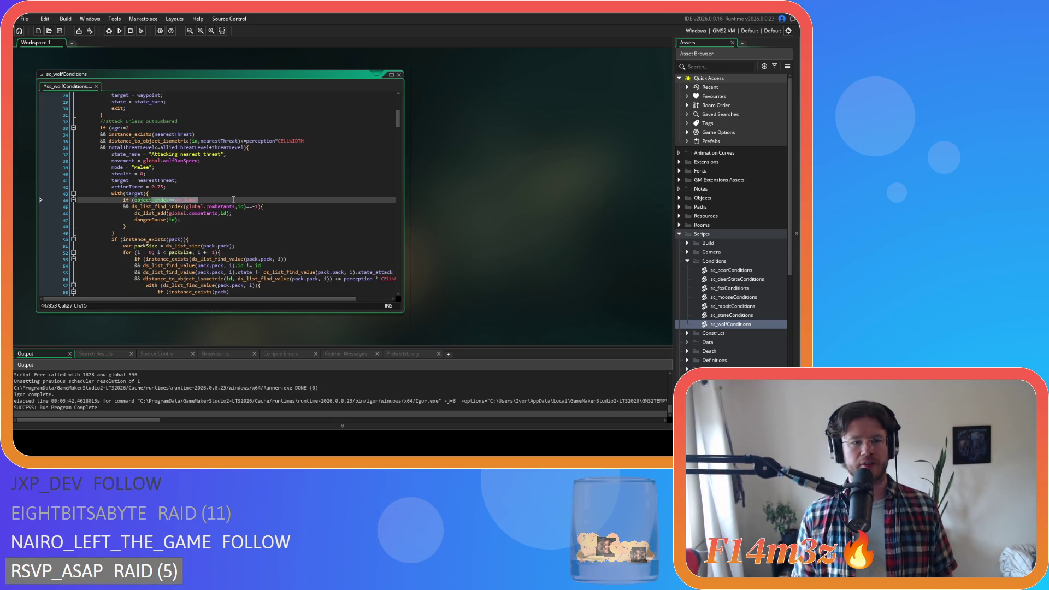
Review the global.combatants lines and save sc_wolfConditions
drag(180, 206, 260, 206)
drag(177, 214, 240, 214)
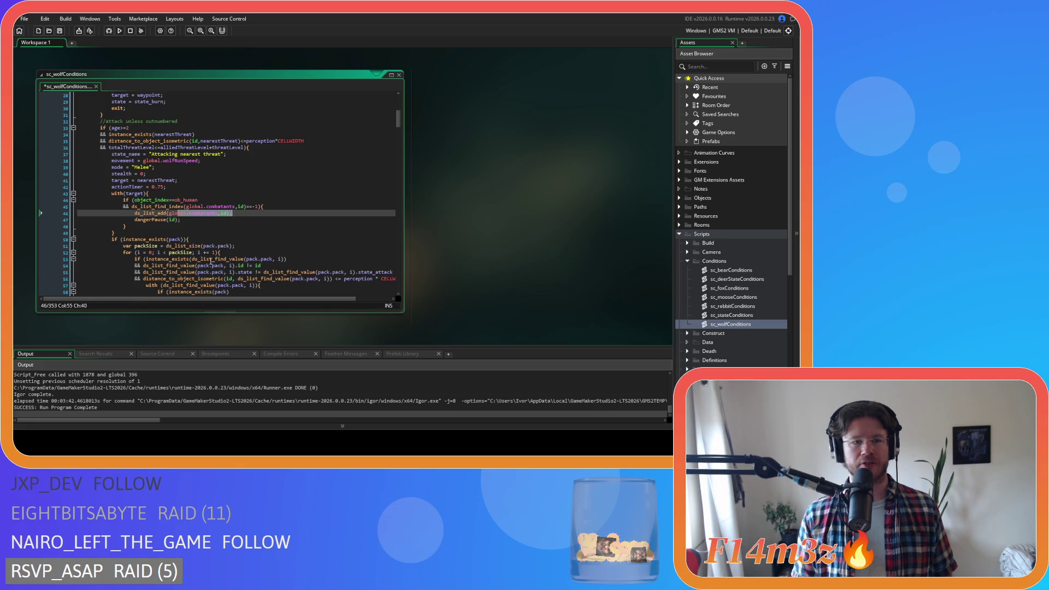
click(193, 221)
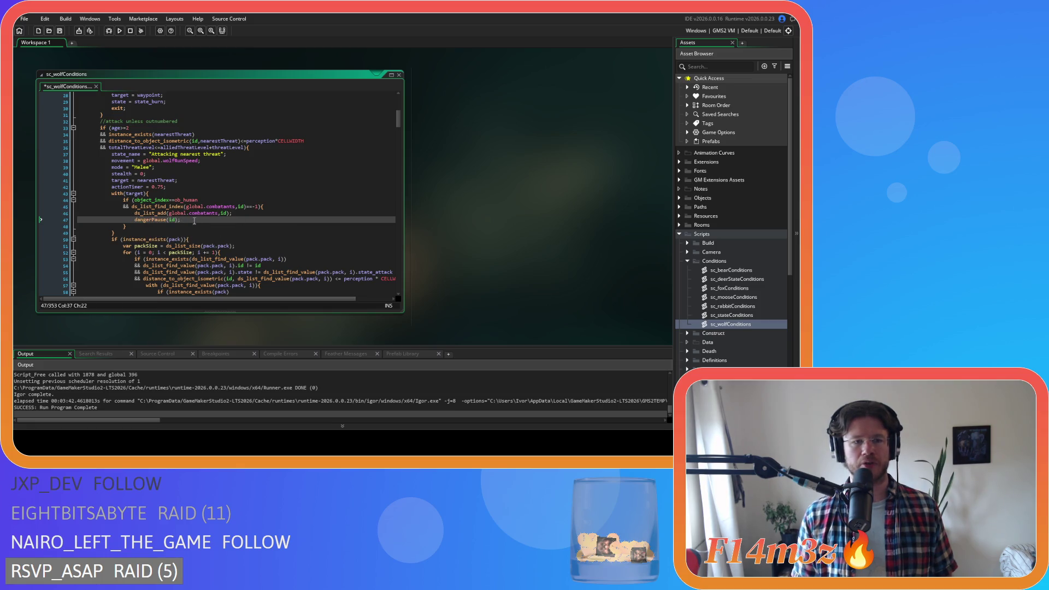
key(ctrl+s)
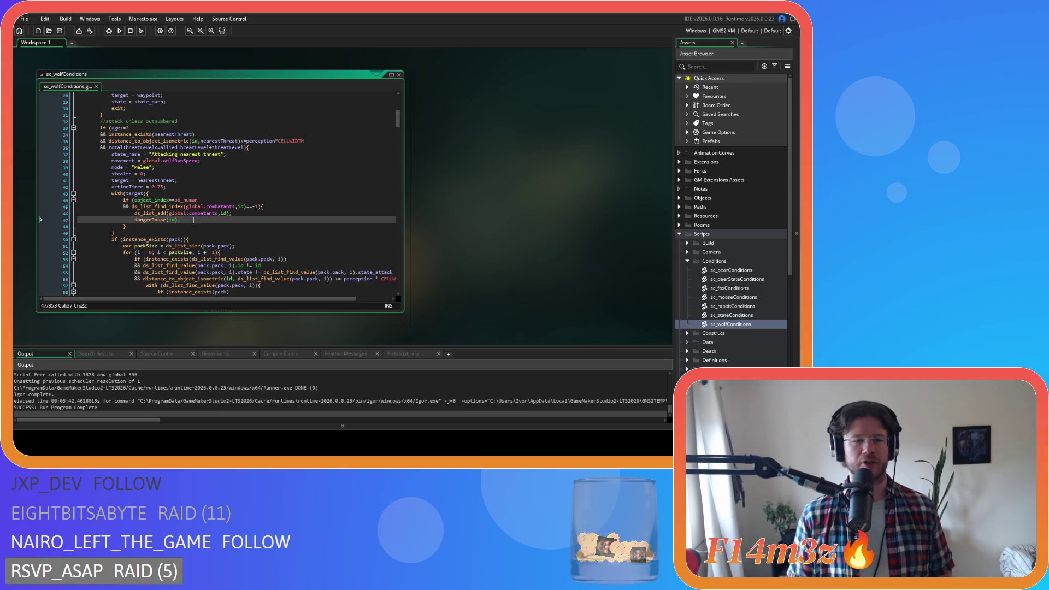
drag(115, 234, 124, 209)
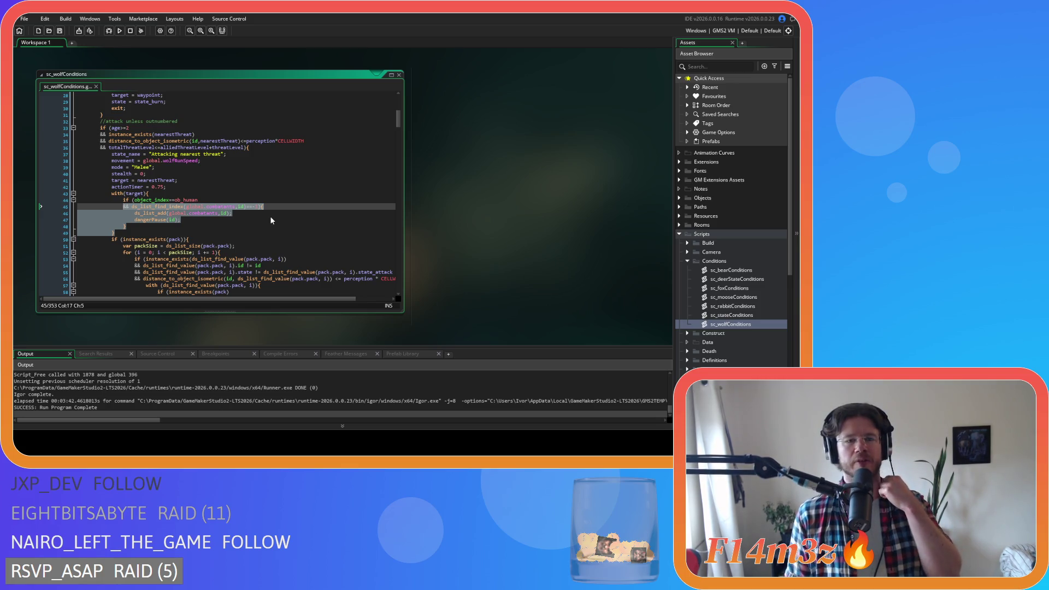
Reselect the combatants check from line 44, then move down to the attack code
drag(115, 233, 109, 198)
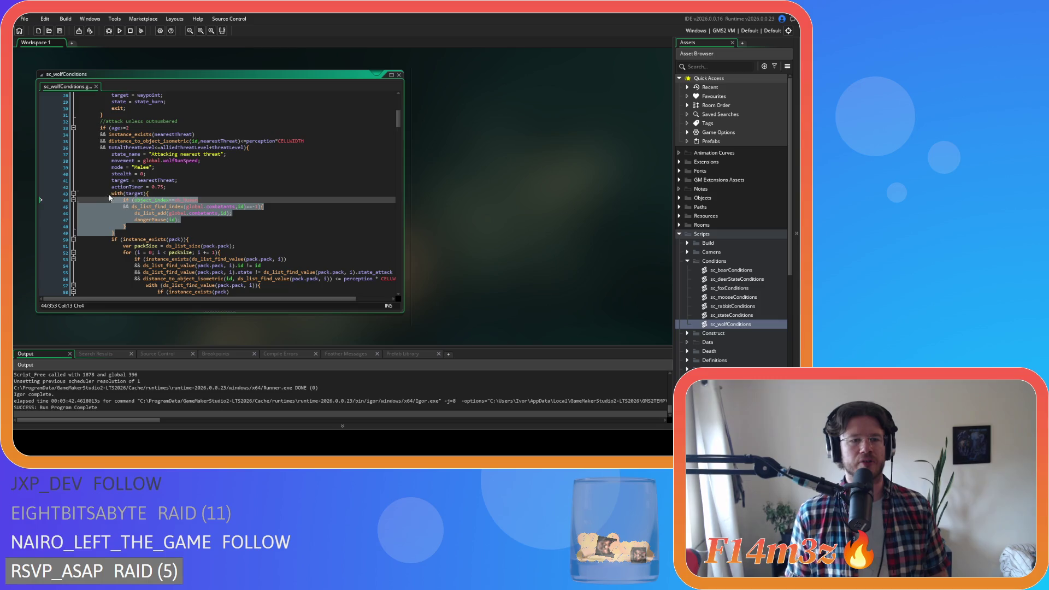
right_click(125, 206)
click(191, 221)
click(240, 213)
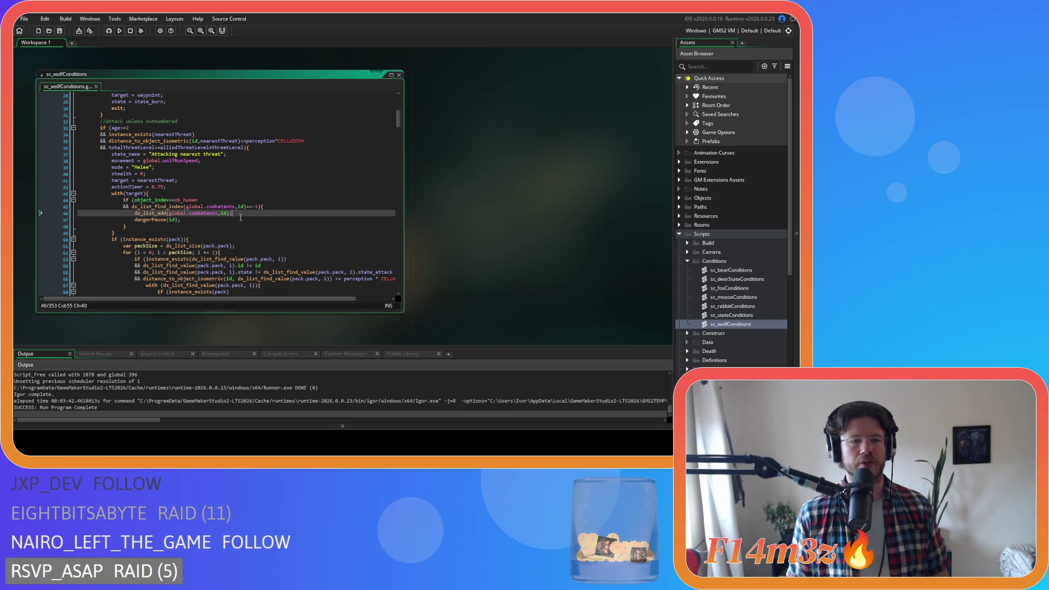
scroll(241, 217, down, 10)
scroll(240, 210, down, 3)
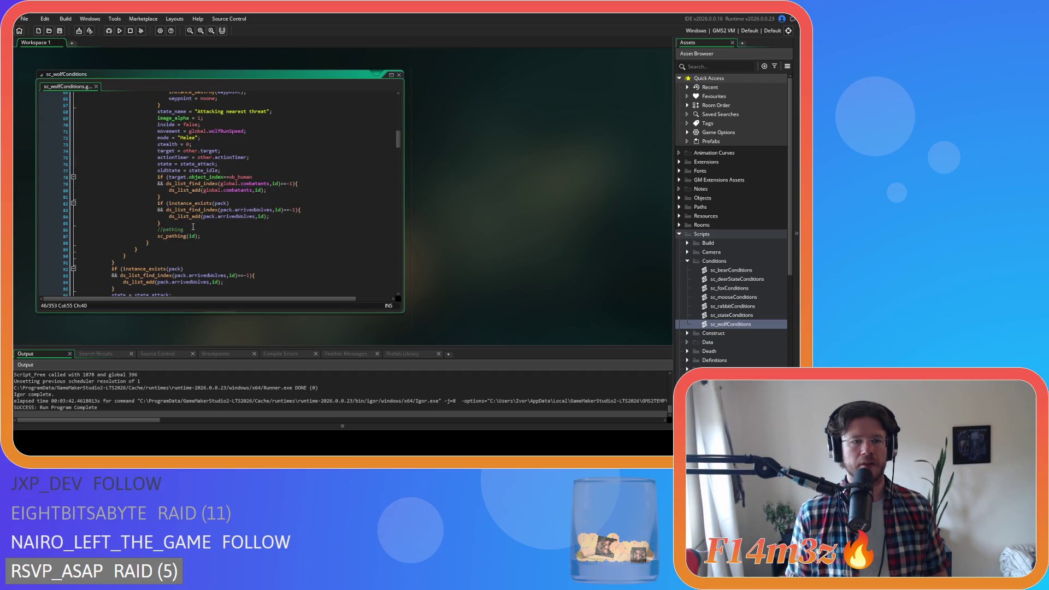
Delete the ob_human combatants if-block on lines 78–81
drag(177, 195, 158, 179)
mouse_move(211, 203)
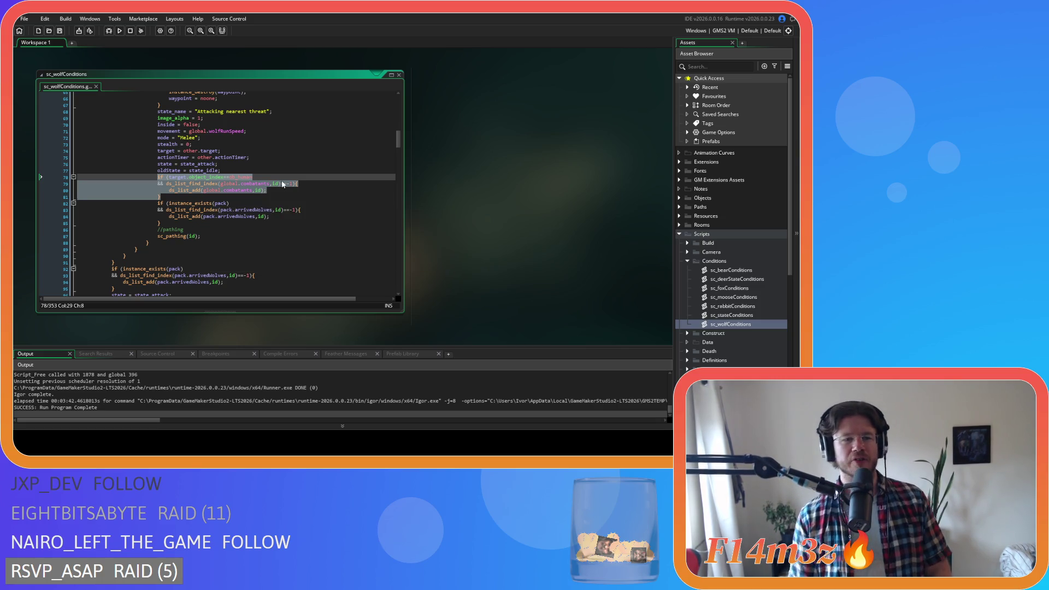
drag(169, 197, 46, 181)
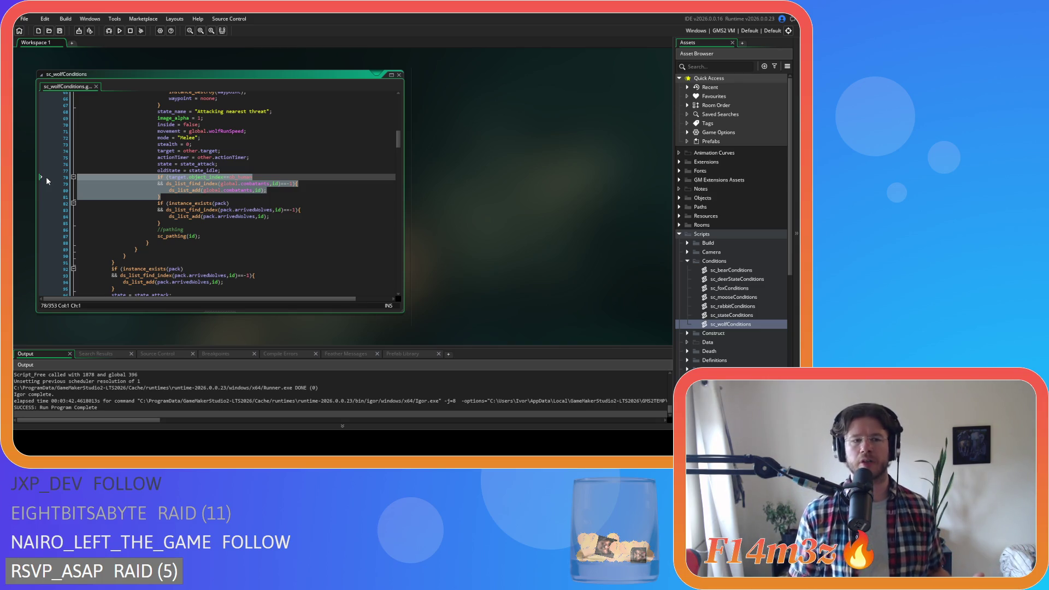
drag(177, 197, 54, 175)
key(Delete)
key(BackSpace)
Open the sc_dangerPause script definition from its dangerPause call
scroll(213, 197, down, 5)
scroll(212, 197, down, 5)
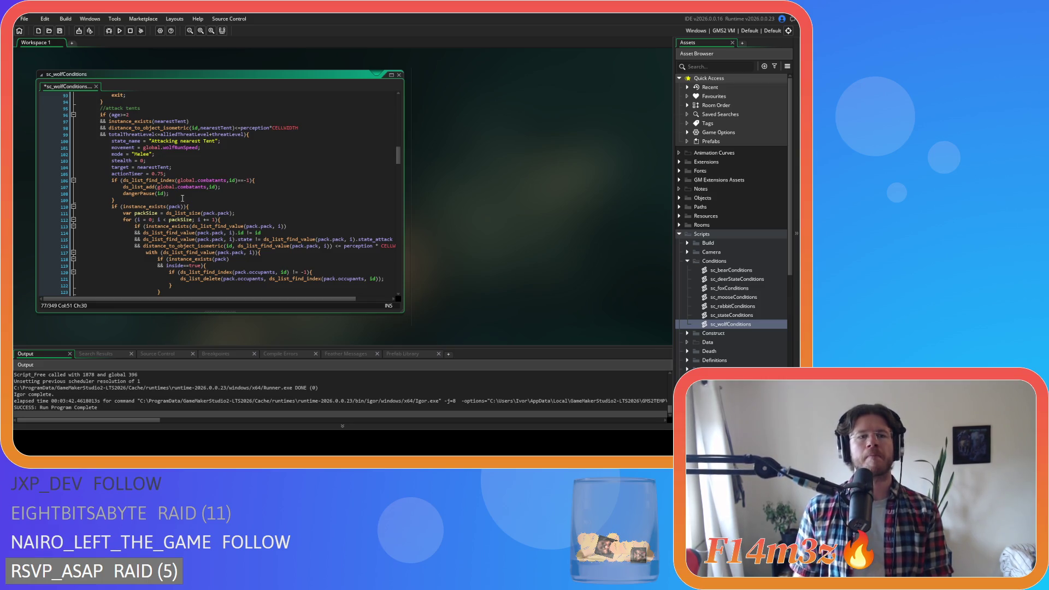
middle_click(144, 194)
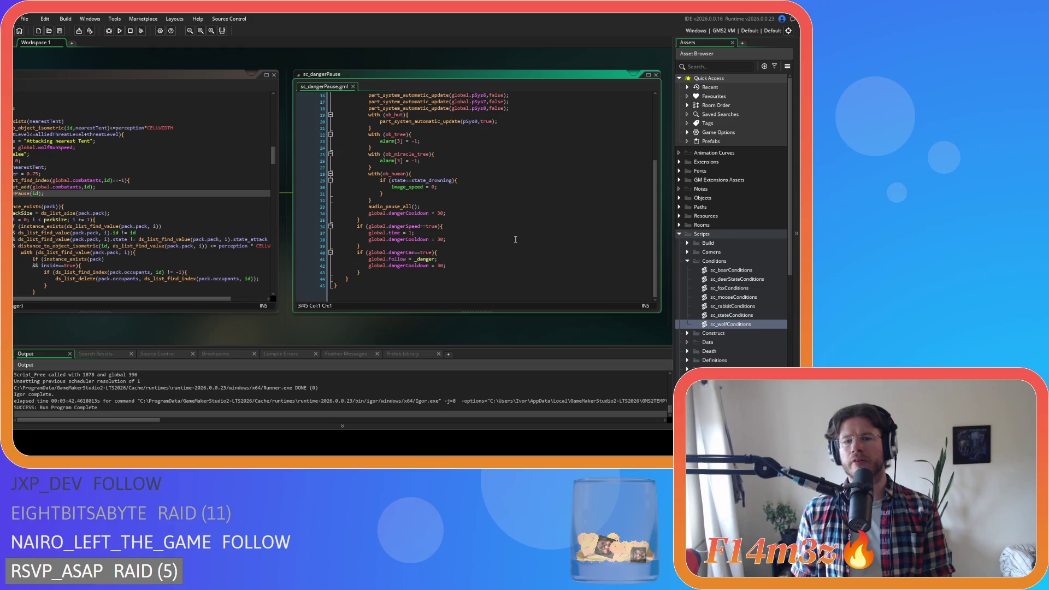
scroll(515, 239, up, 5)
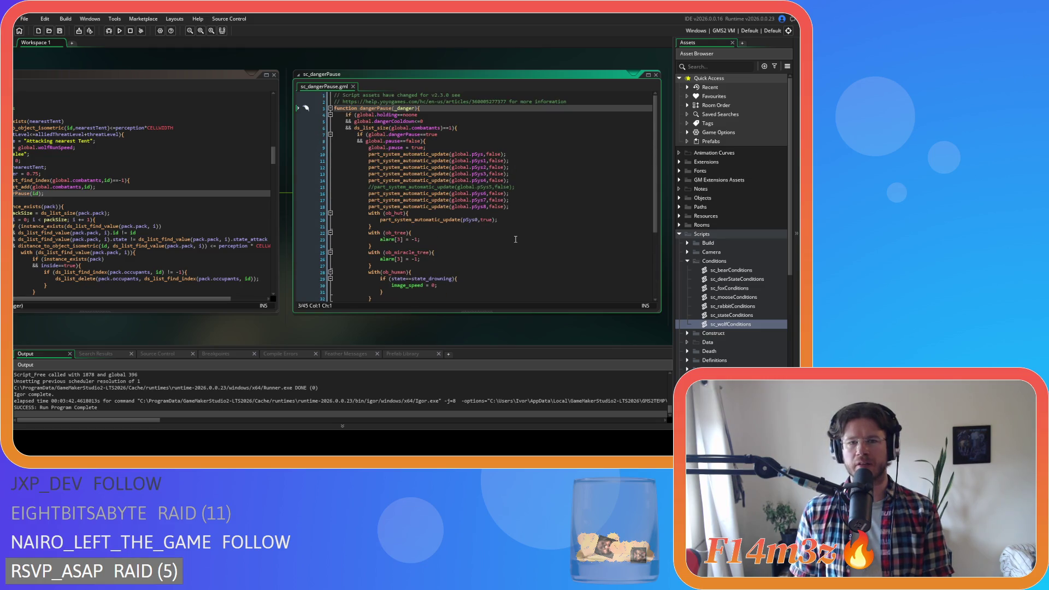
scroll(515, 238, down, 5)
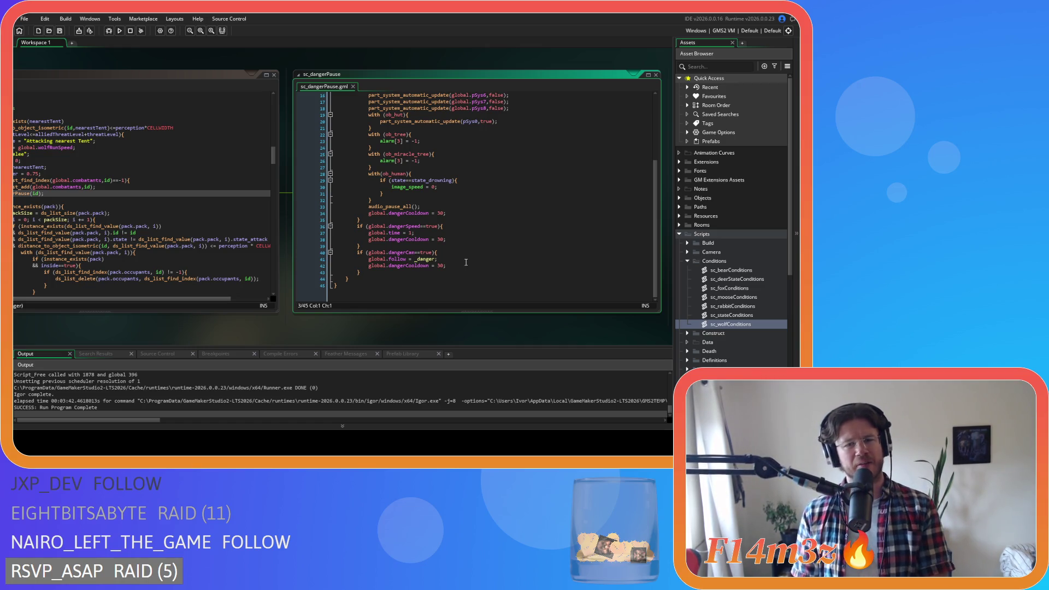
scroll(469, 265, up, 5)
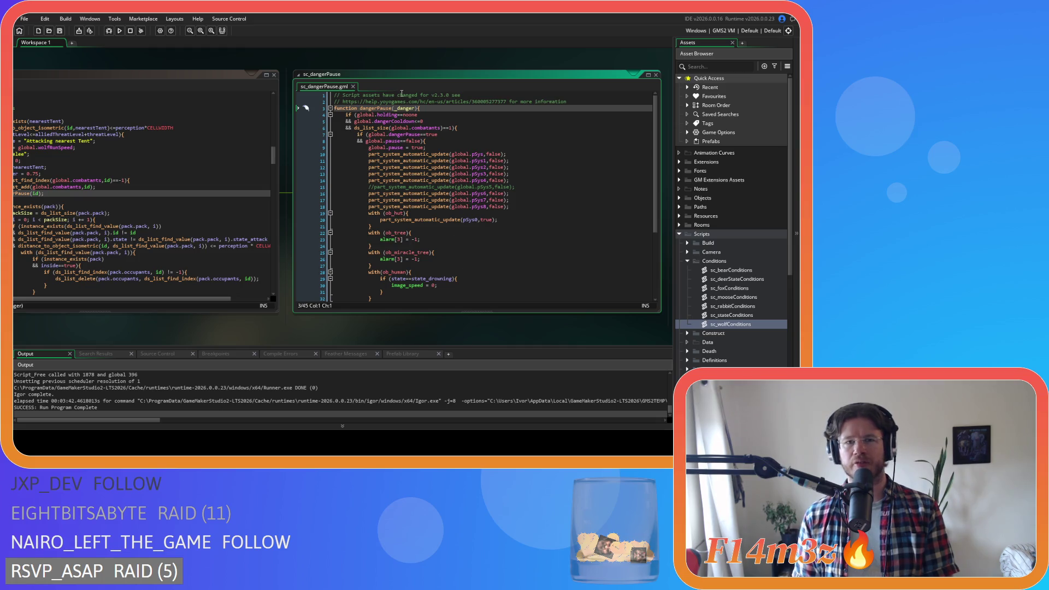
click(352, 86)
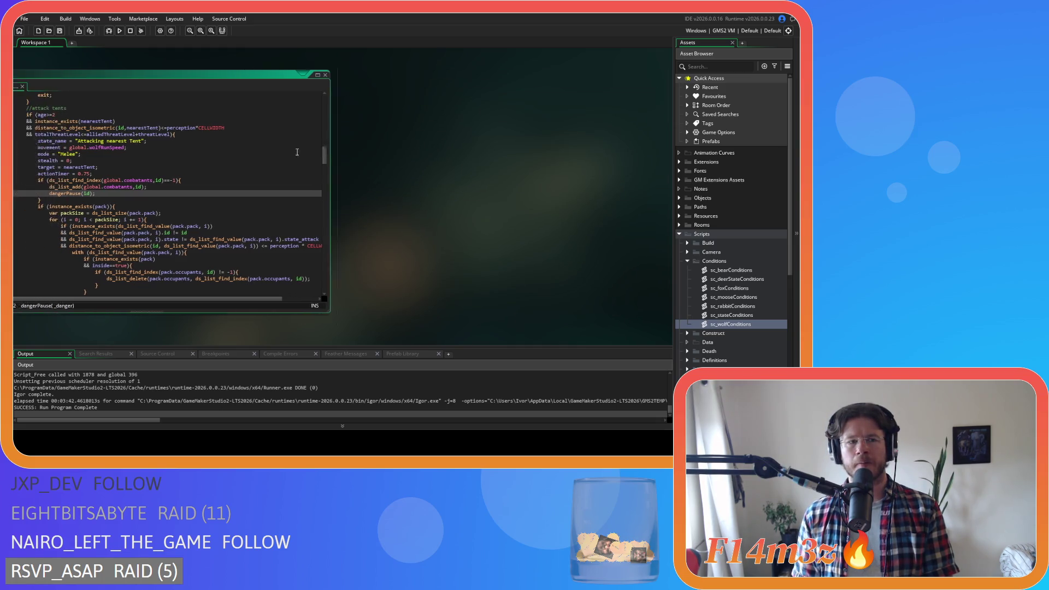
Open ob_camera from Objects > Camera, review its Create and Step code, then collapse it
click(679, 198)
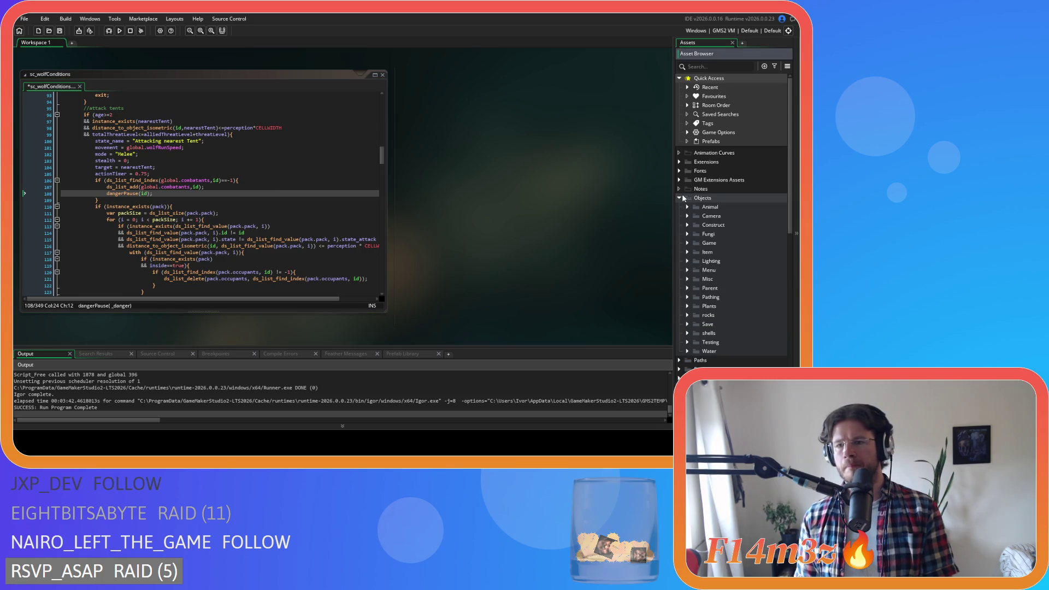
click(688, 215)
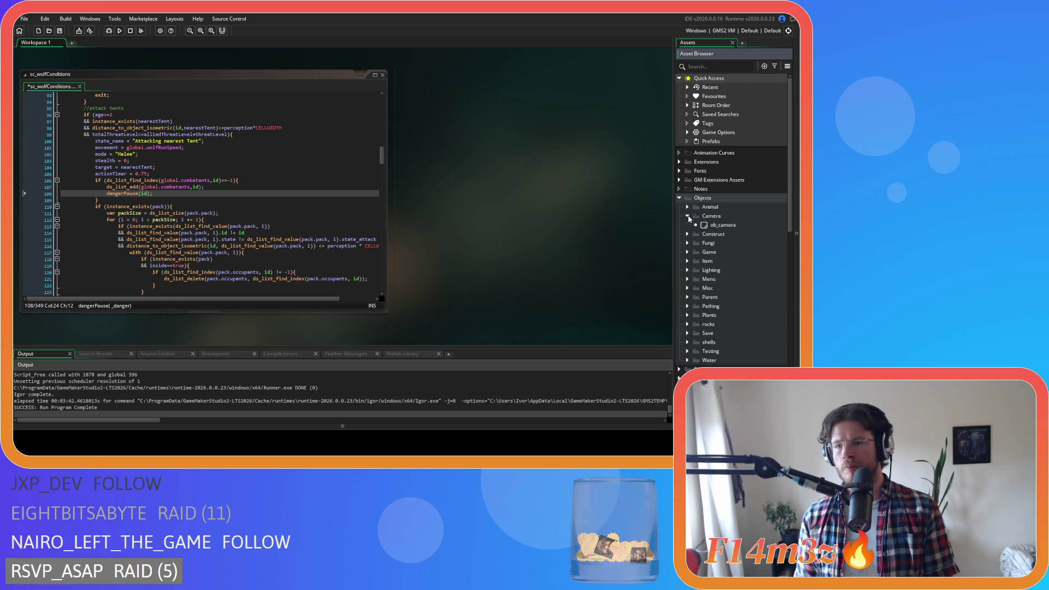
double_click(705, 225)
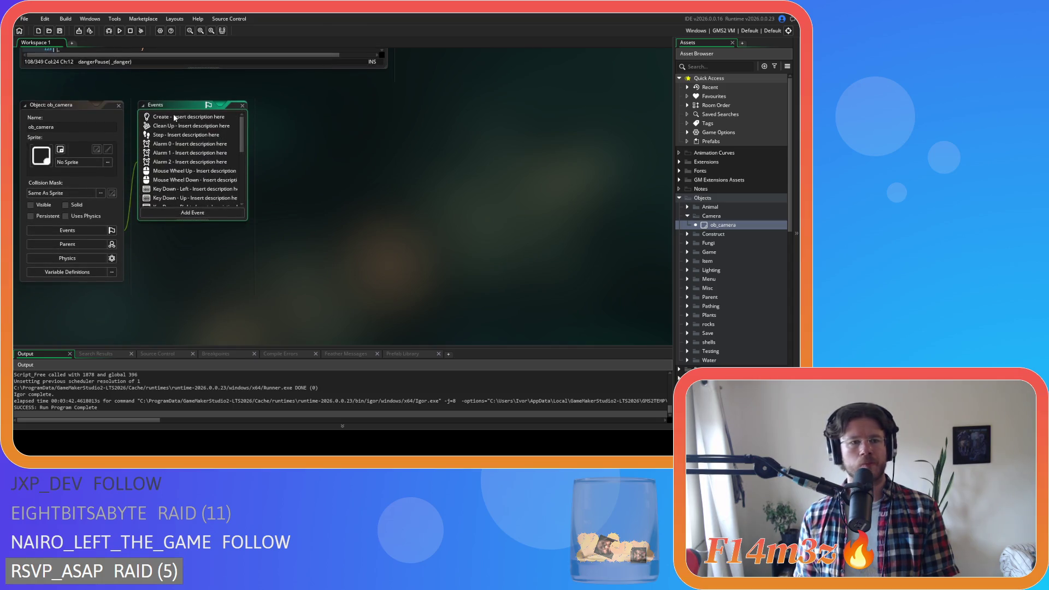
click(174, 117)
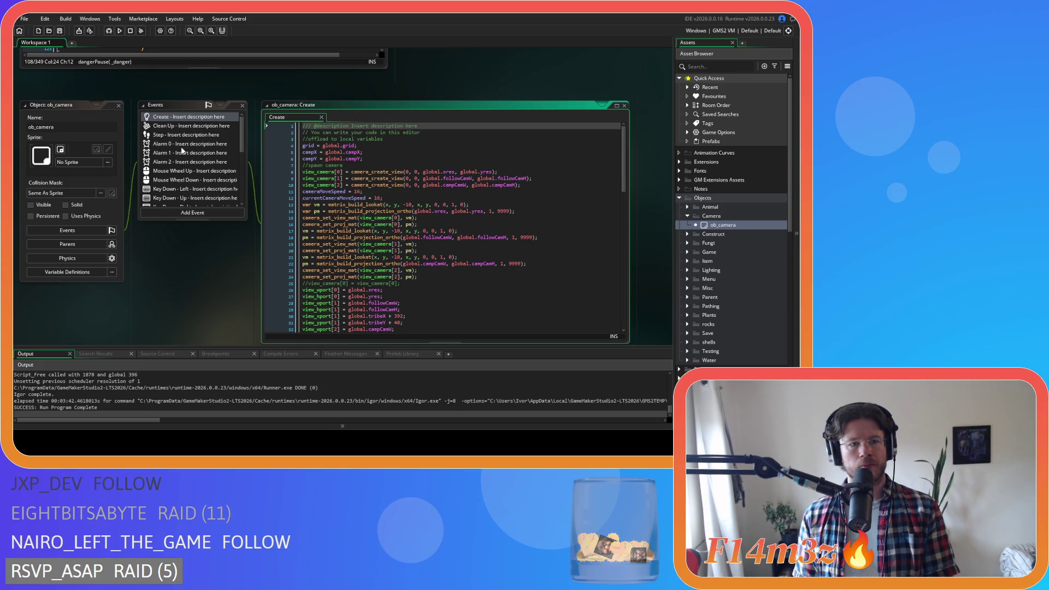
click(180, 135)
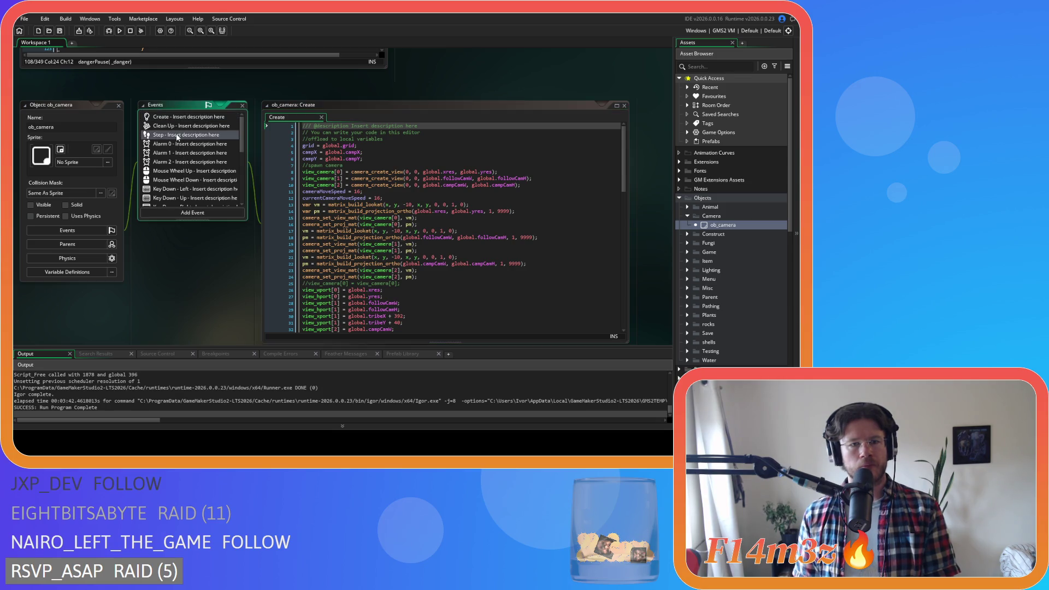
scroll(424, 260, down, 13)
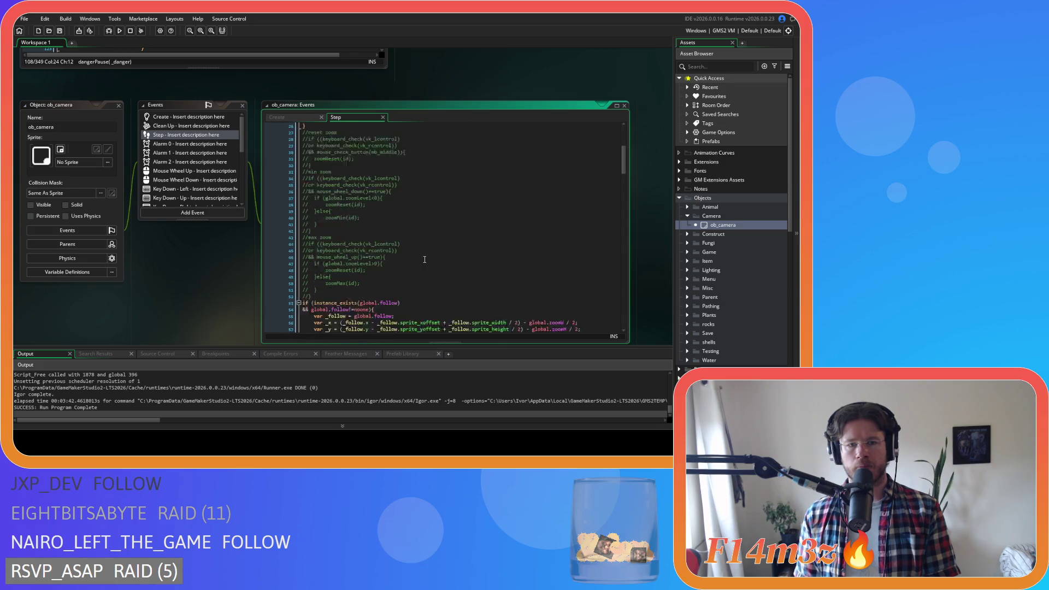
scroll(424, 259, down, 3)
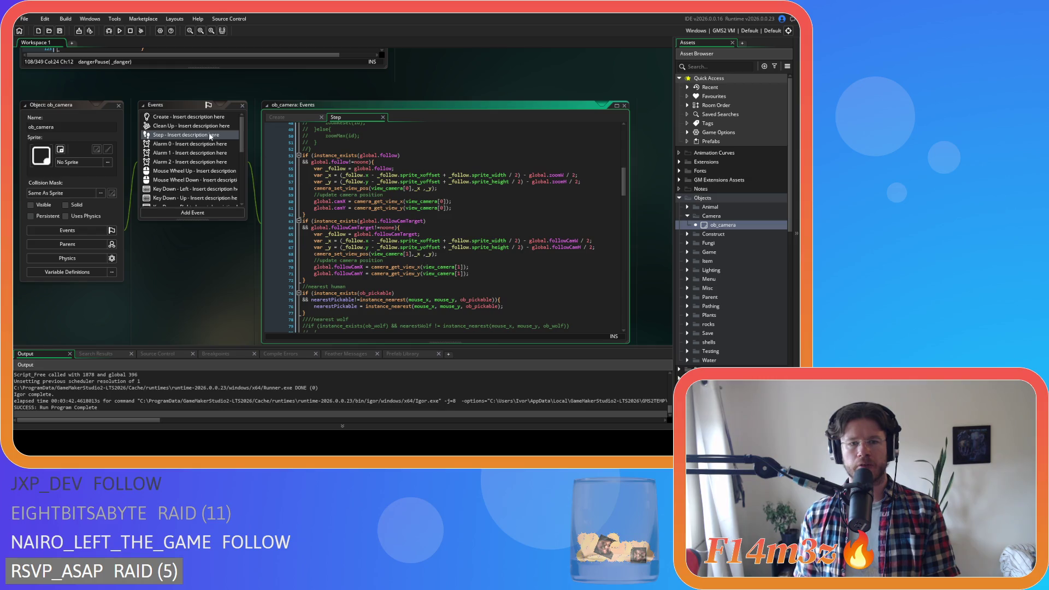
double_click(723, 225)
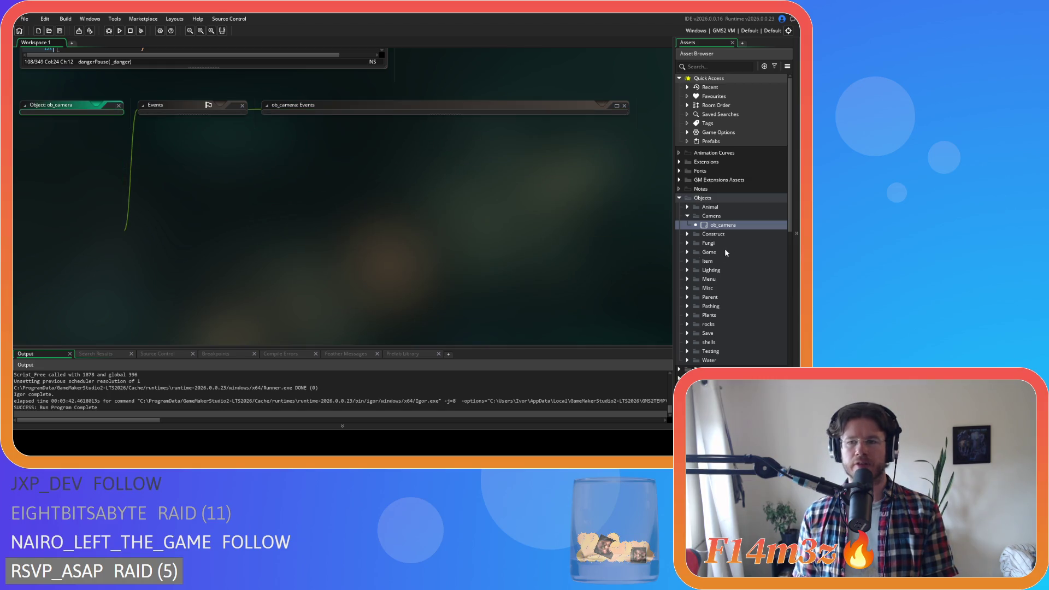
Open ob_hut from Objects > Construct, view its Create and Step events, and open sc_follow
click(687, 216)
click(688, 206)
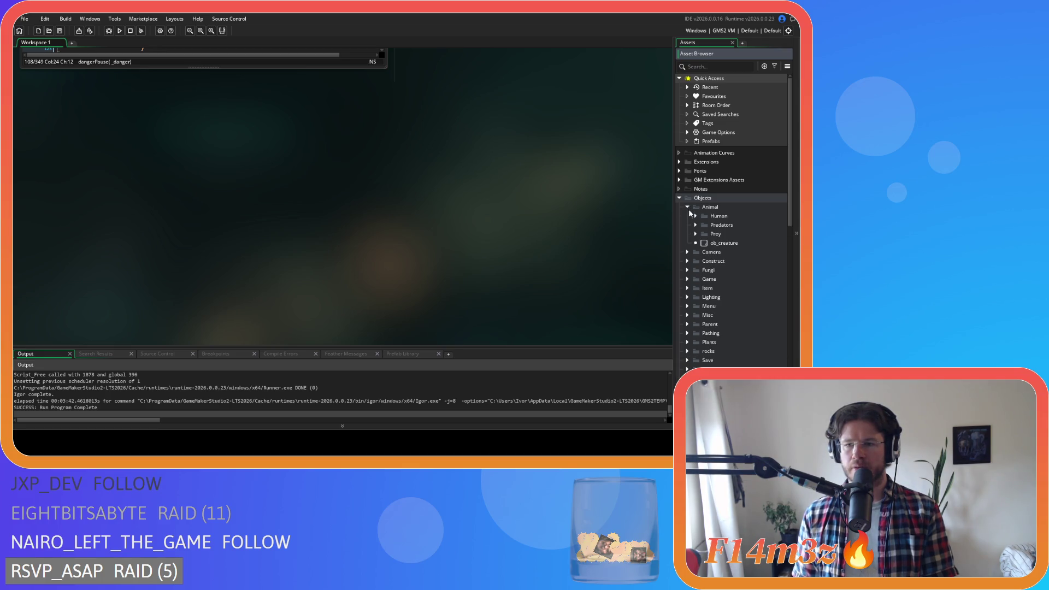
click(687, 206)
click(688, 225)
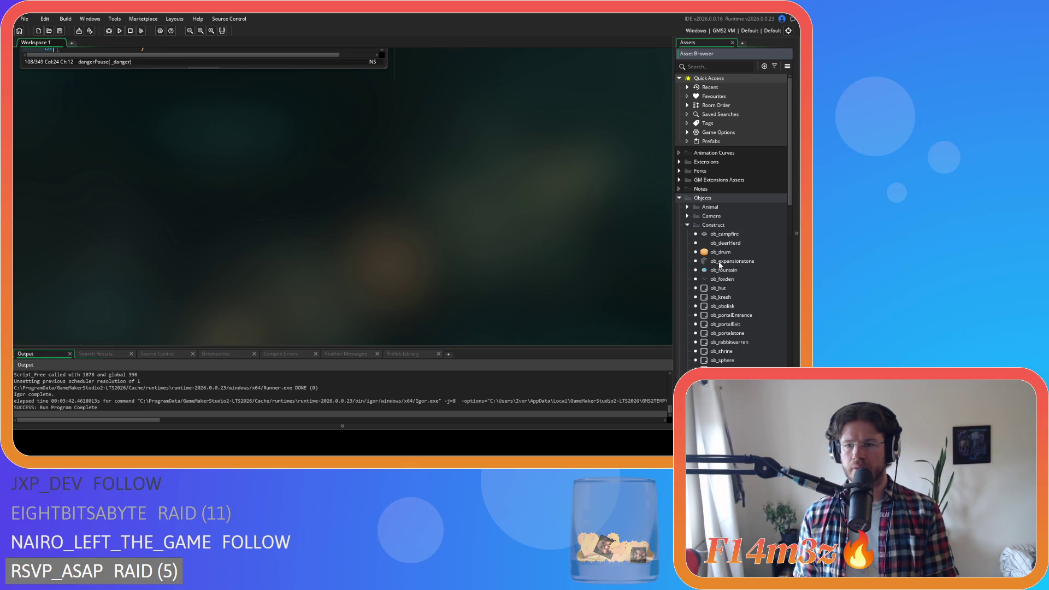
double_click(729, 289)
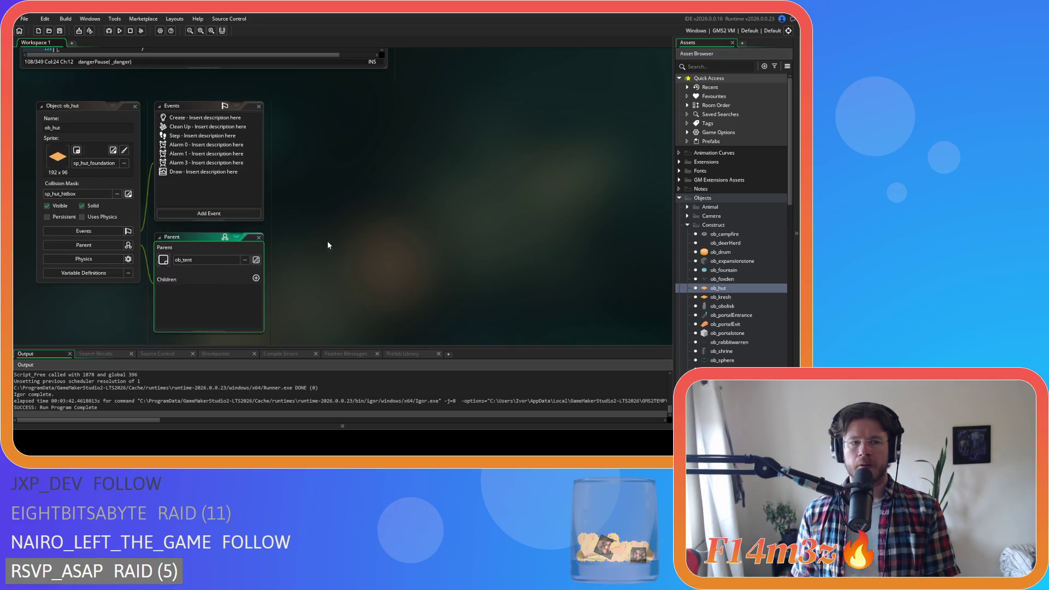
double_click(181, 118)
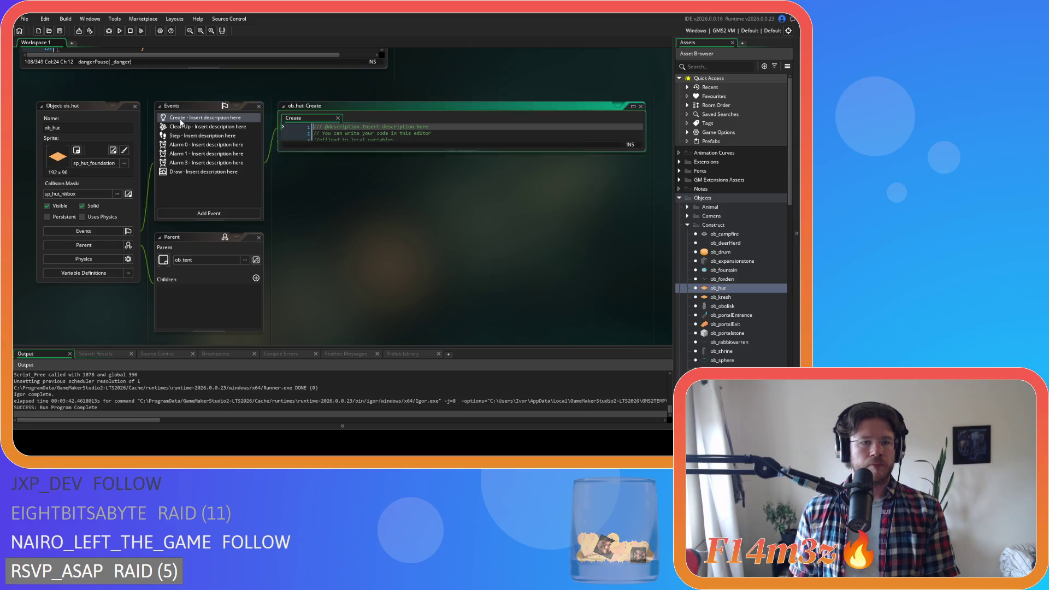
double_click(177, 136)
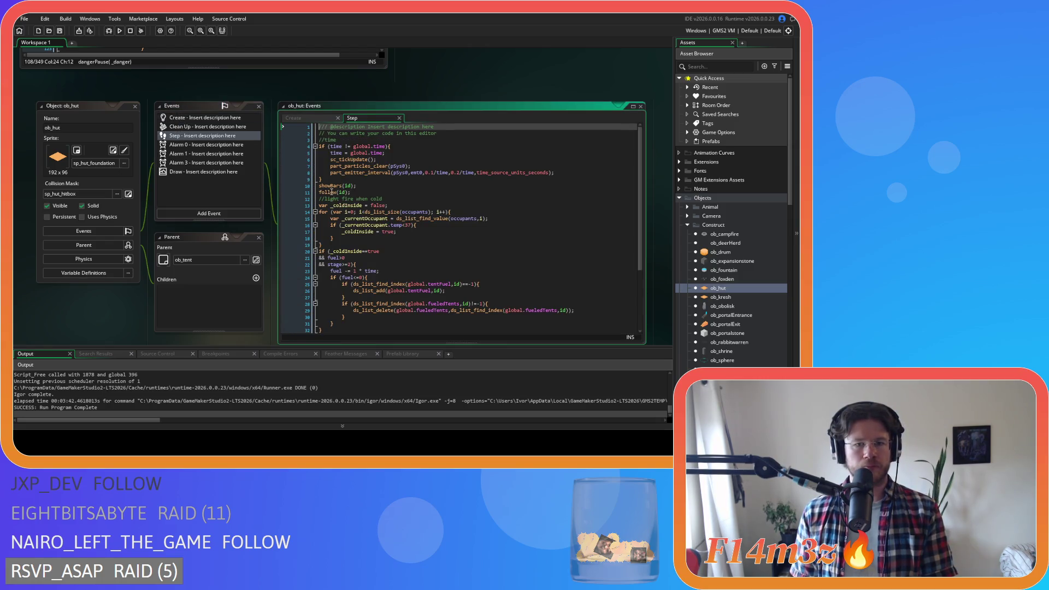
middle_click(331, 192)
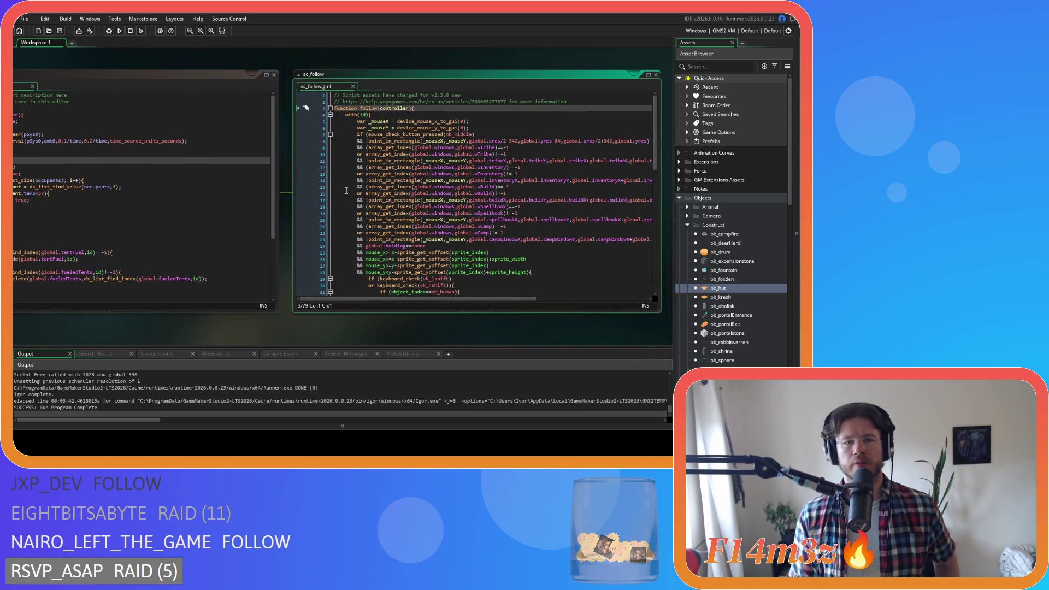
scroll(423, 239, down, 4)
scroll(424, 239, down, 4)
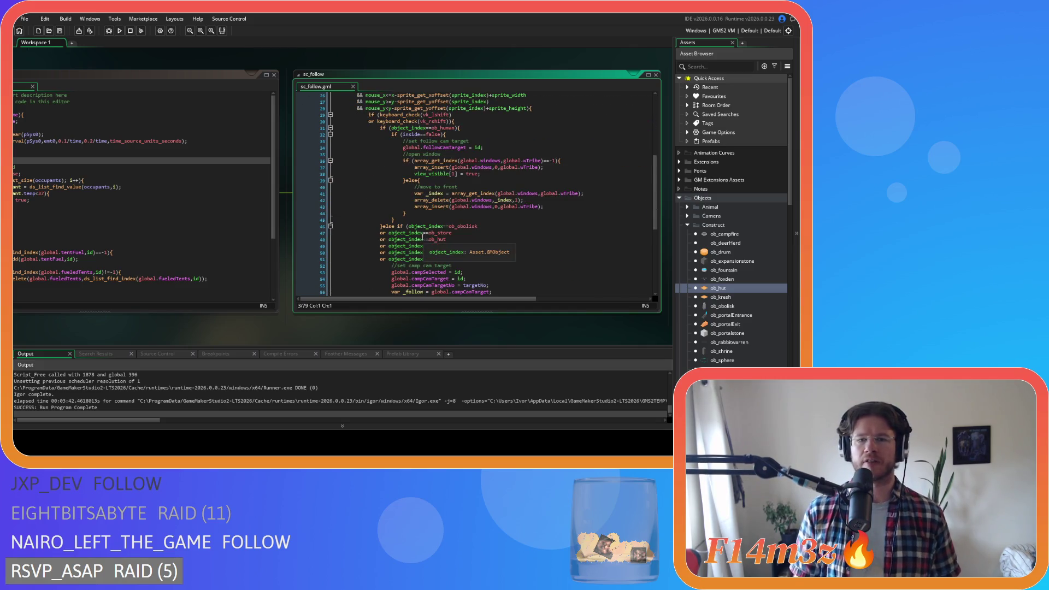
scroll(424, 239, down, 3)
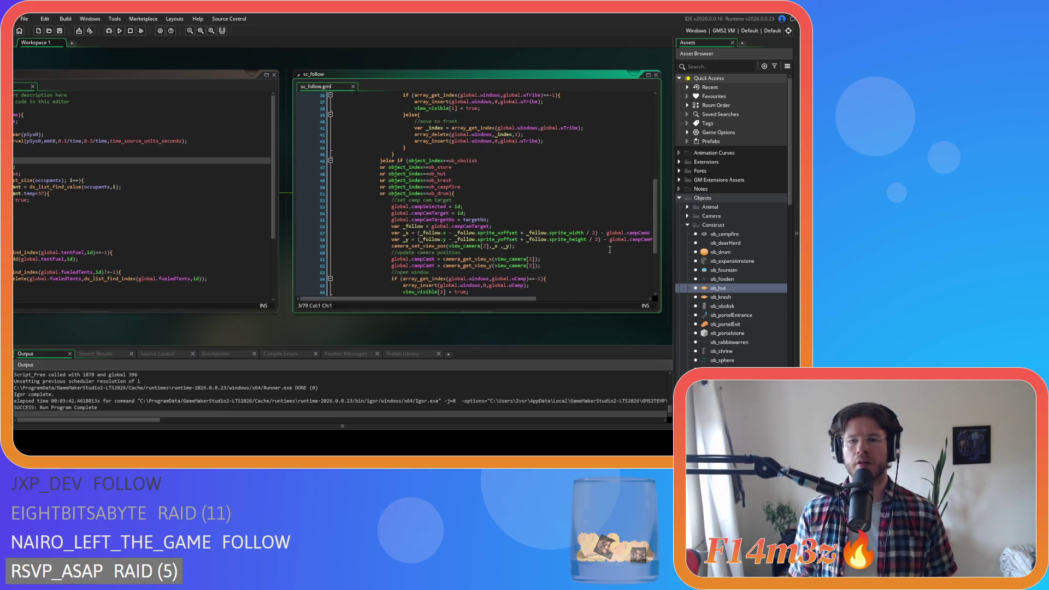
scroll(609, 250, down, 1)
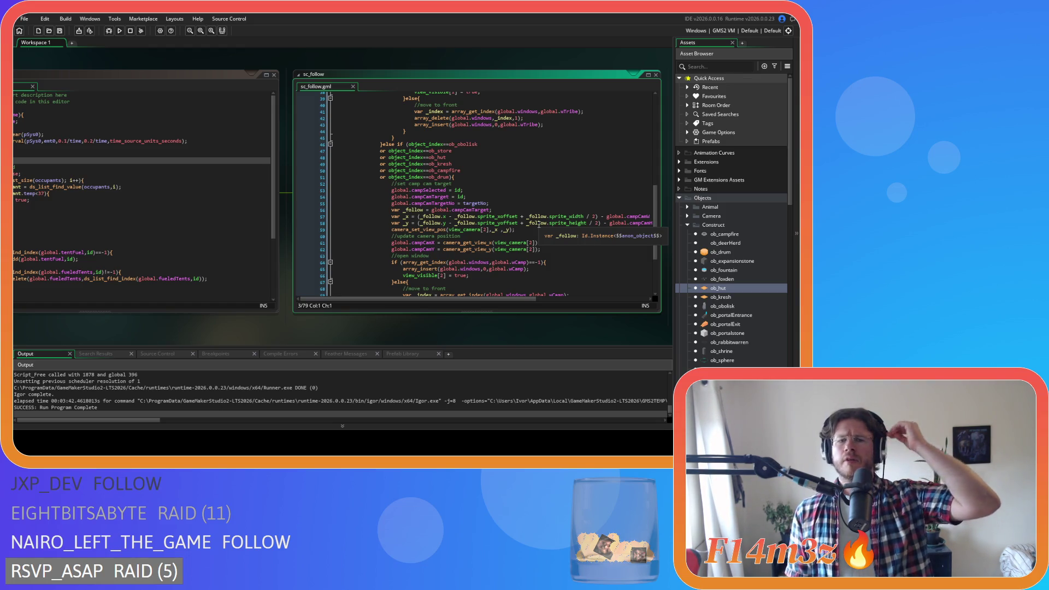
scroll(522, 211, up, 8)
scroll(522, 211, up, 3)
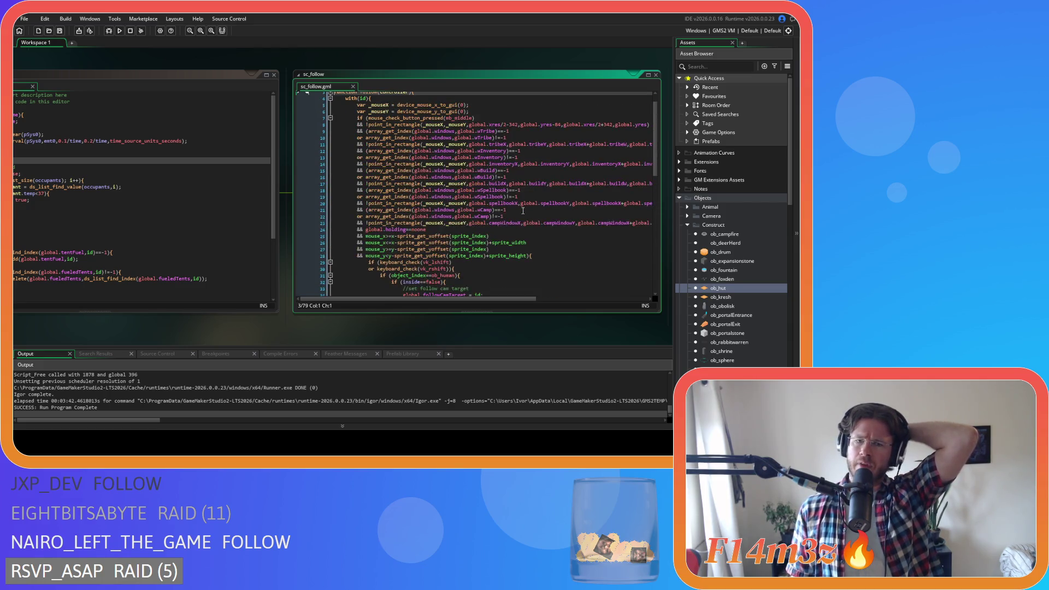
scroll(523, 211, up, 1)
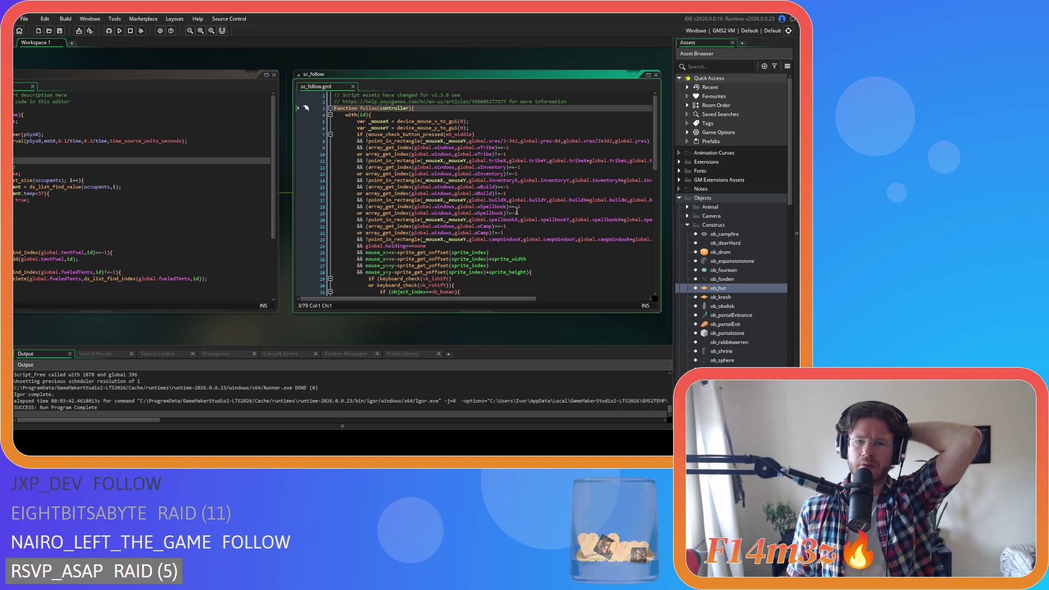
scroll(516, 210, down, 7)
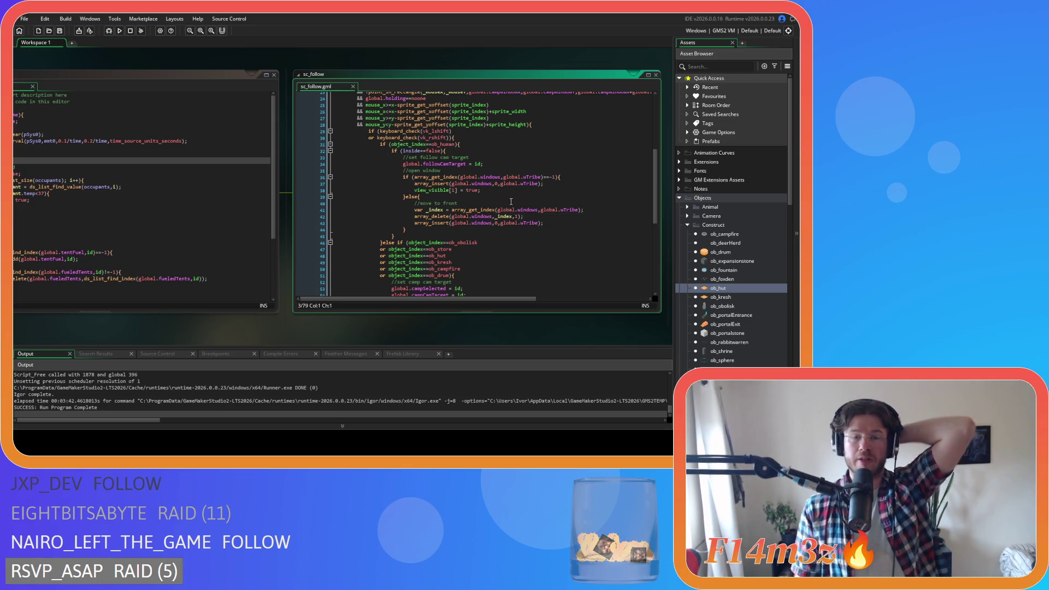
scroll(490, 243, down, 1)
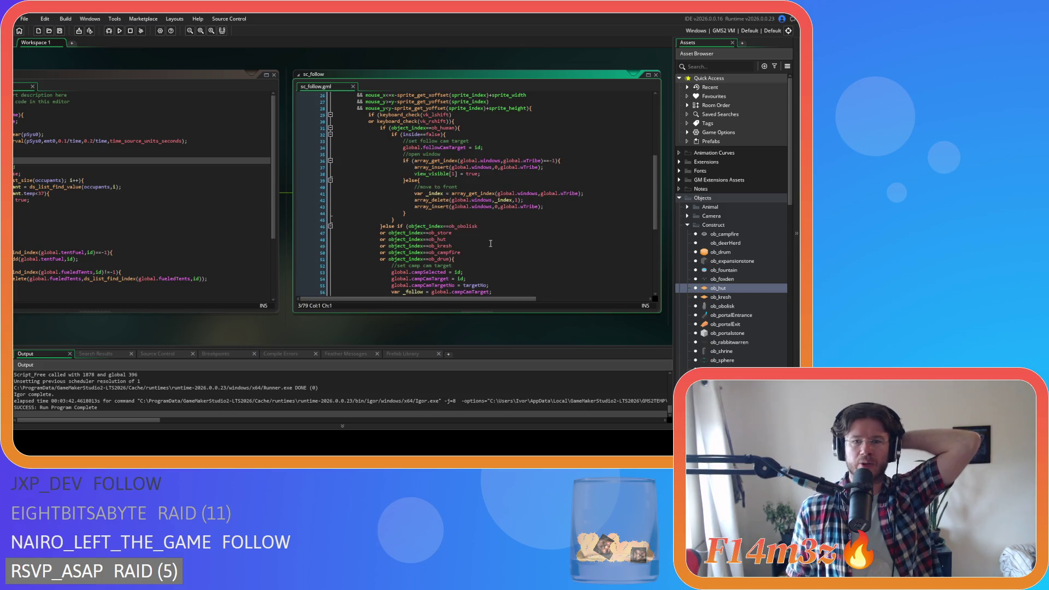
scroll(490, 244, up, 2)
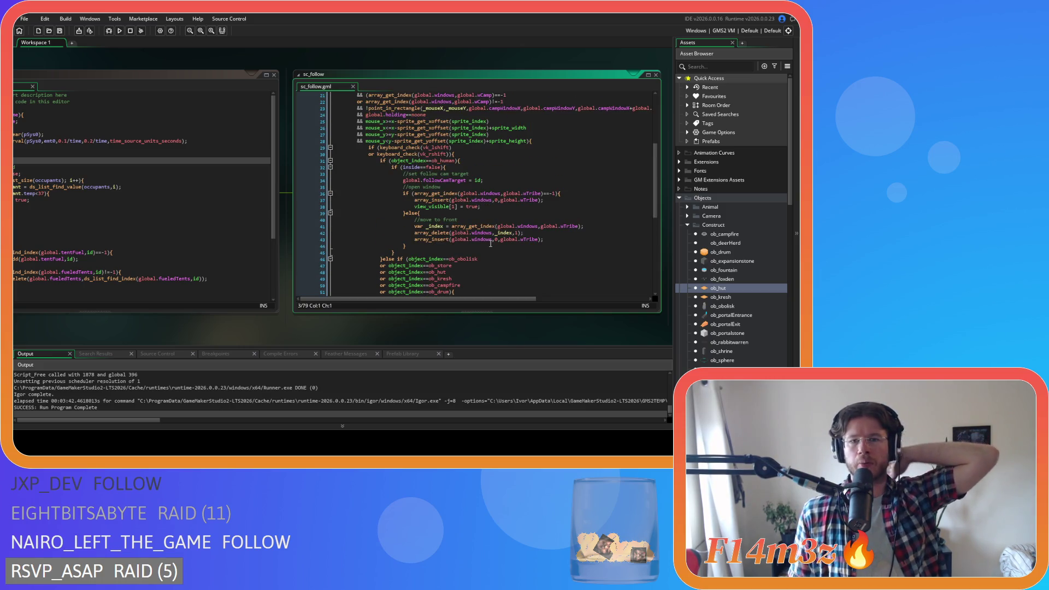
scroll(490, 243, down, 4)
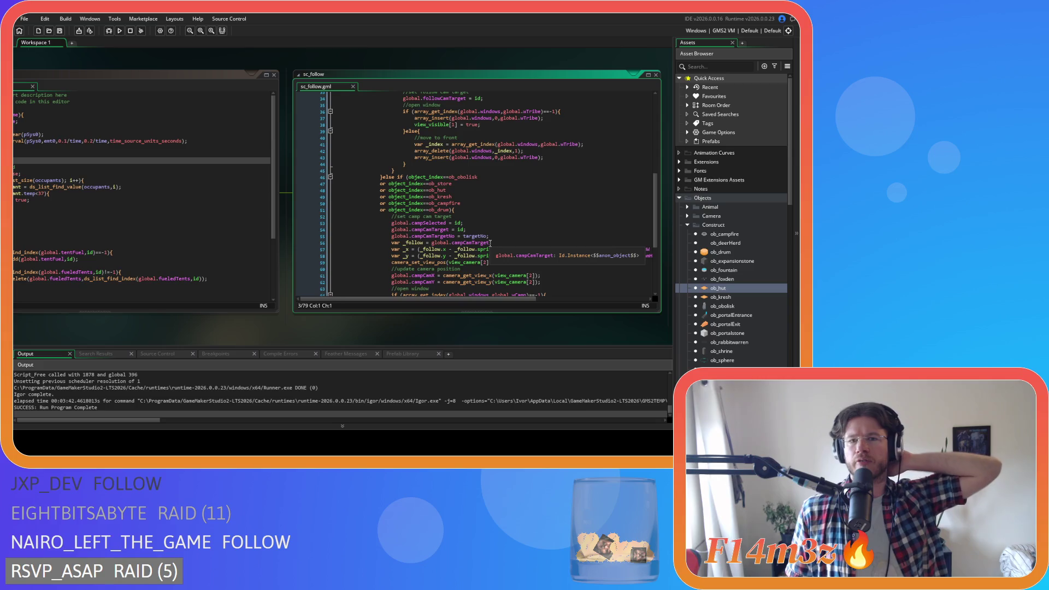
scroll(490, 243, up, 1)
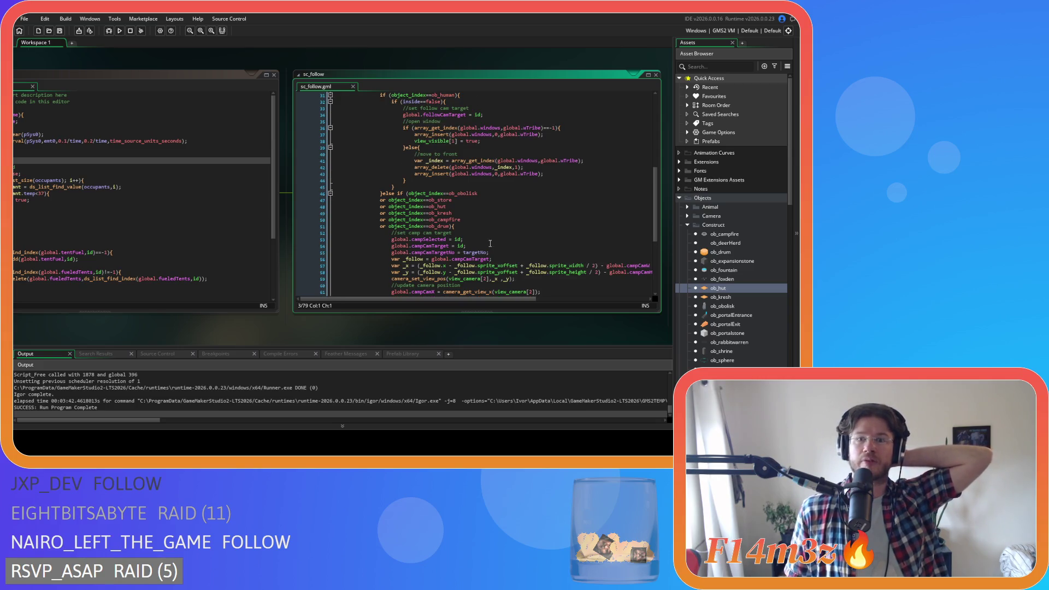
scroll(490, 243, down, 7)
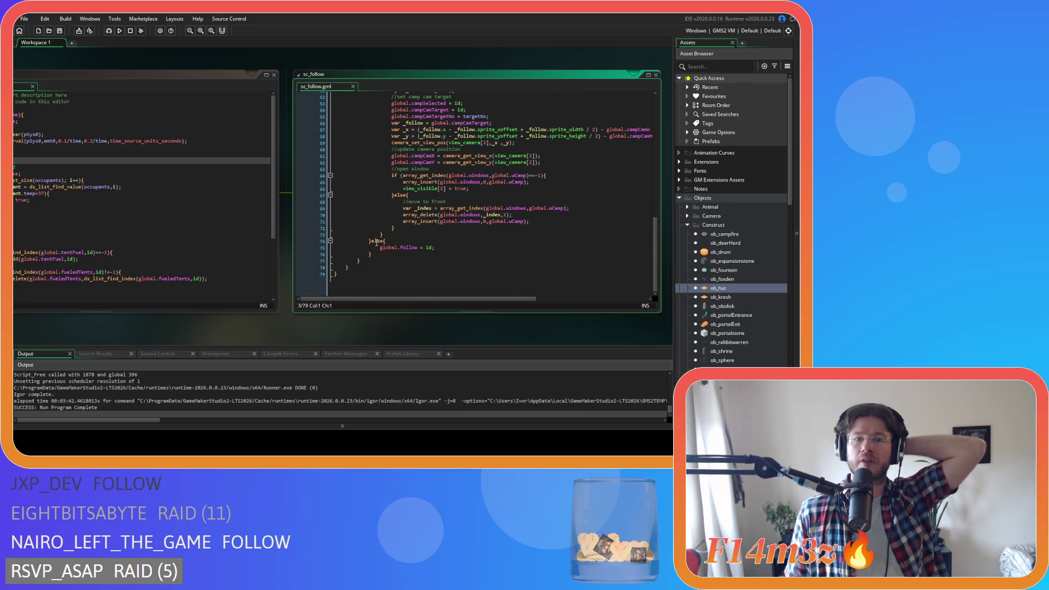
click(371, 240)
drag(408, 254, 432, 254)
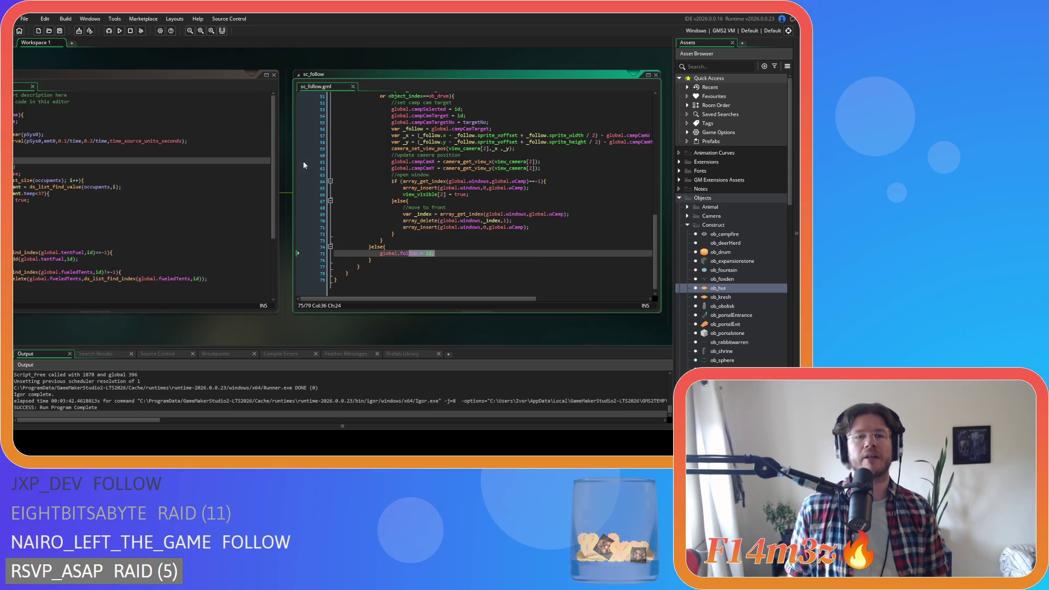
key(ctrl+w)
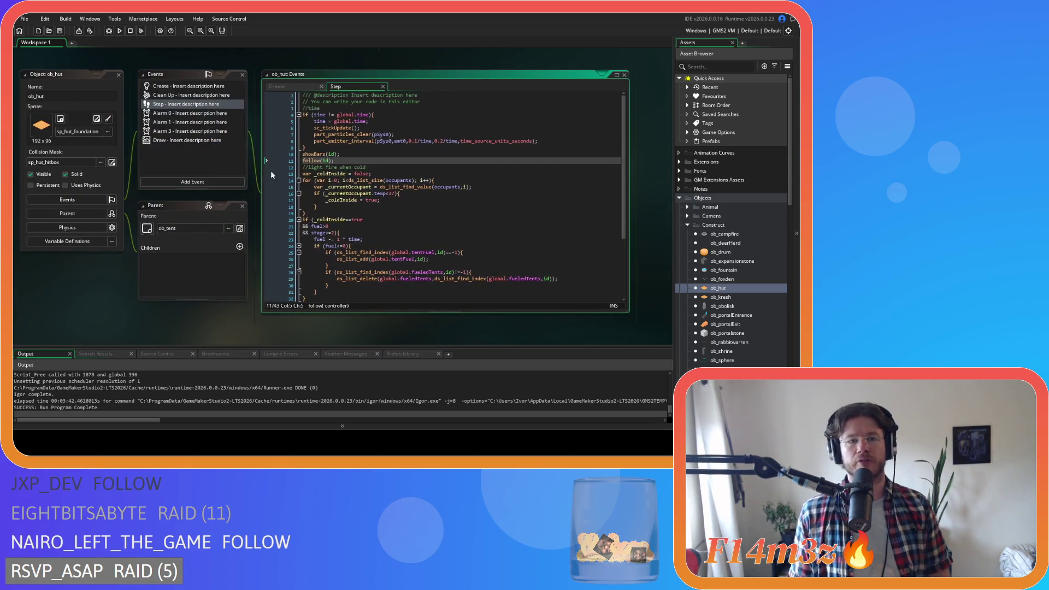
Build and run the project with F5 so the Entheogen title menu appears
key(F5)
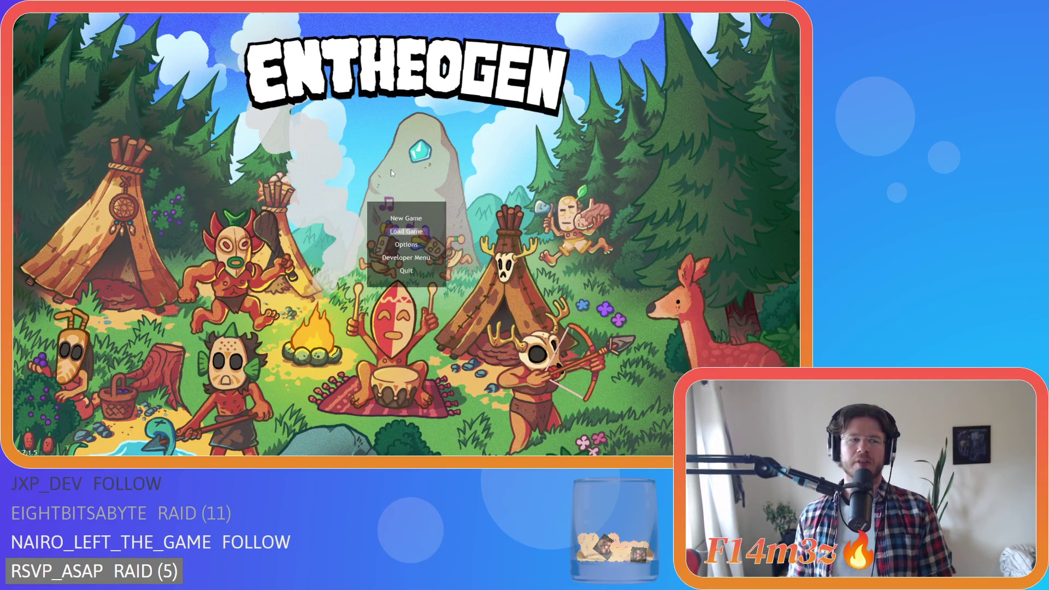
click(405, 231)
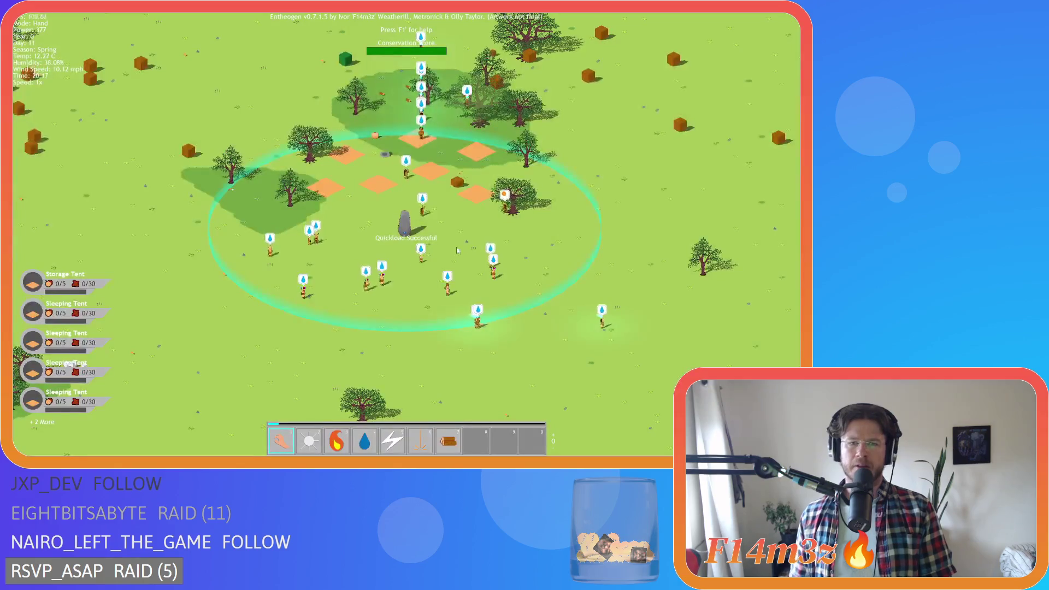
key(d)
key(w)
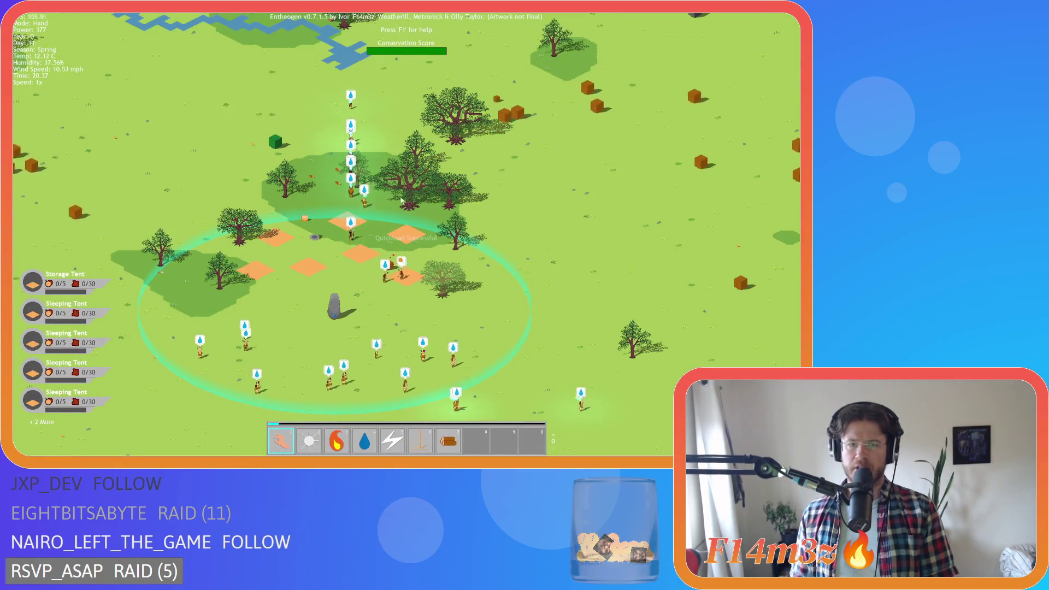
key(a)
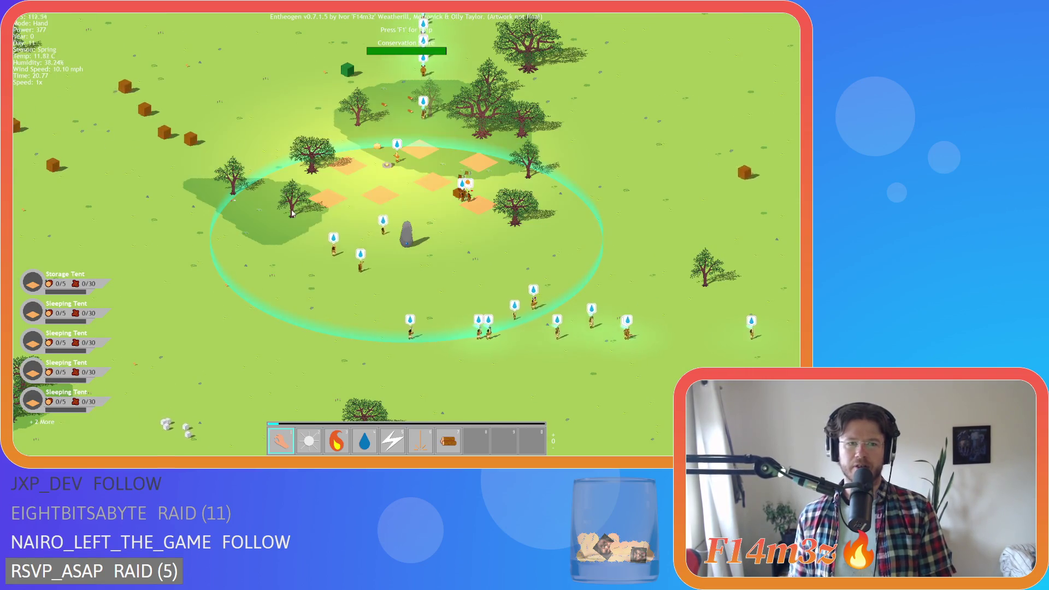
key(w)
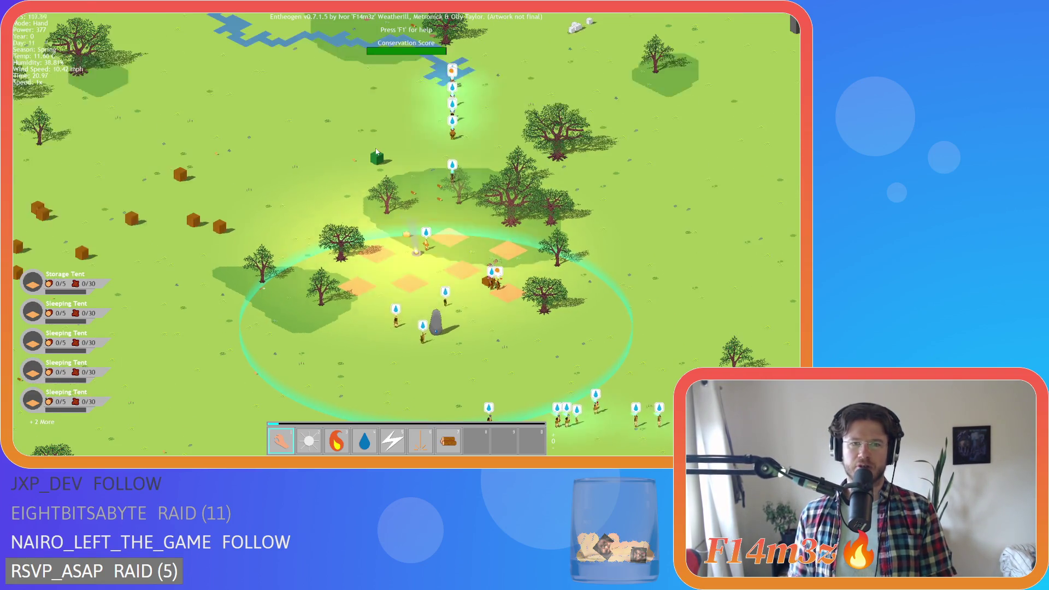
key(s)
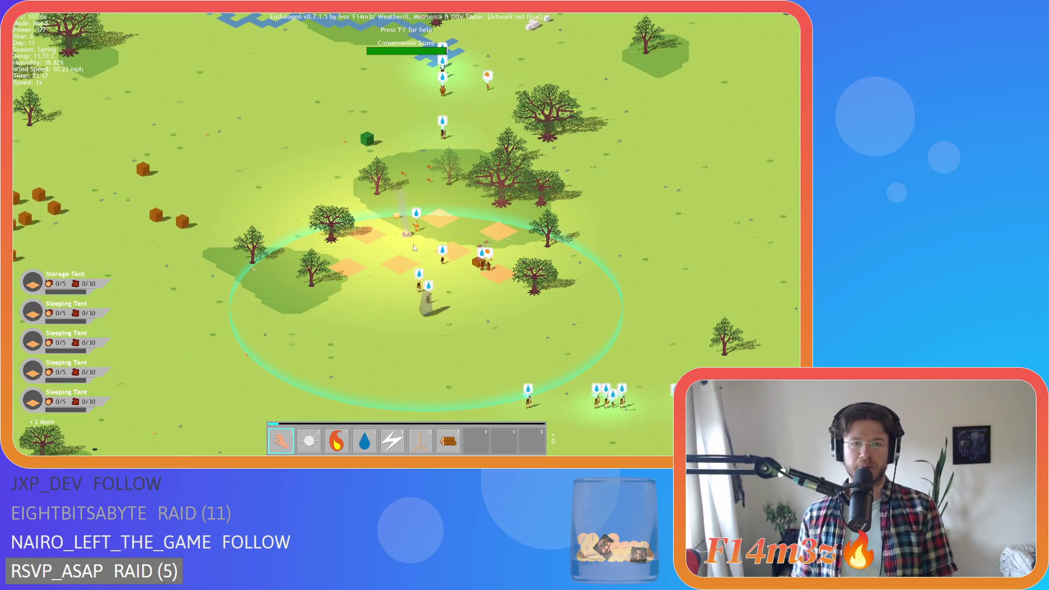
key(d)
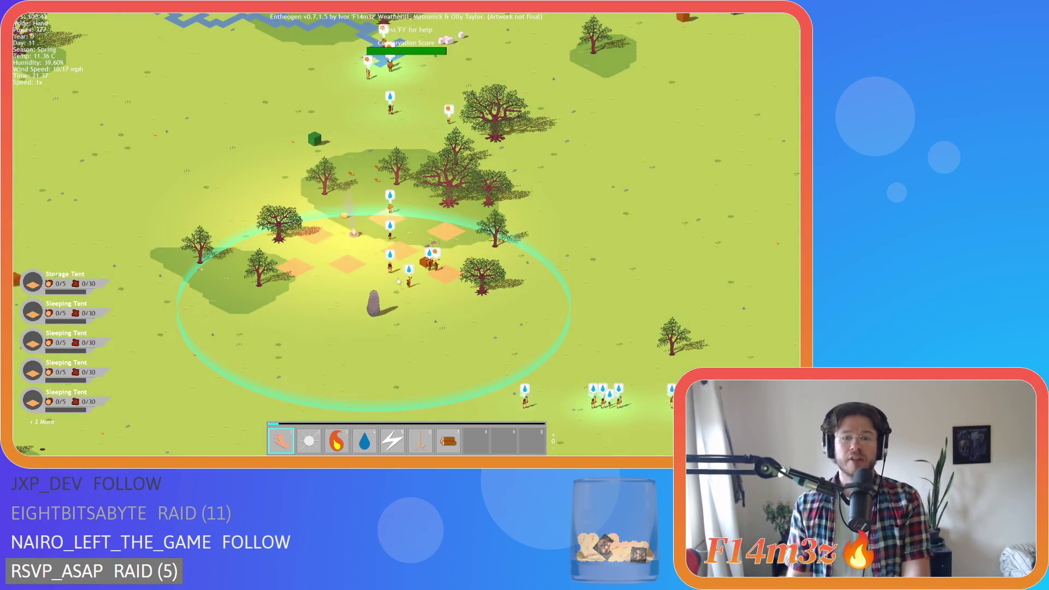
key(w)
key(d)
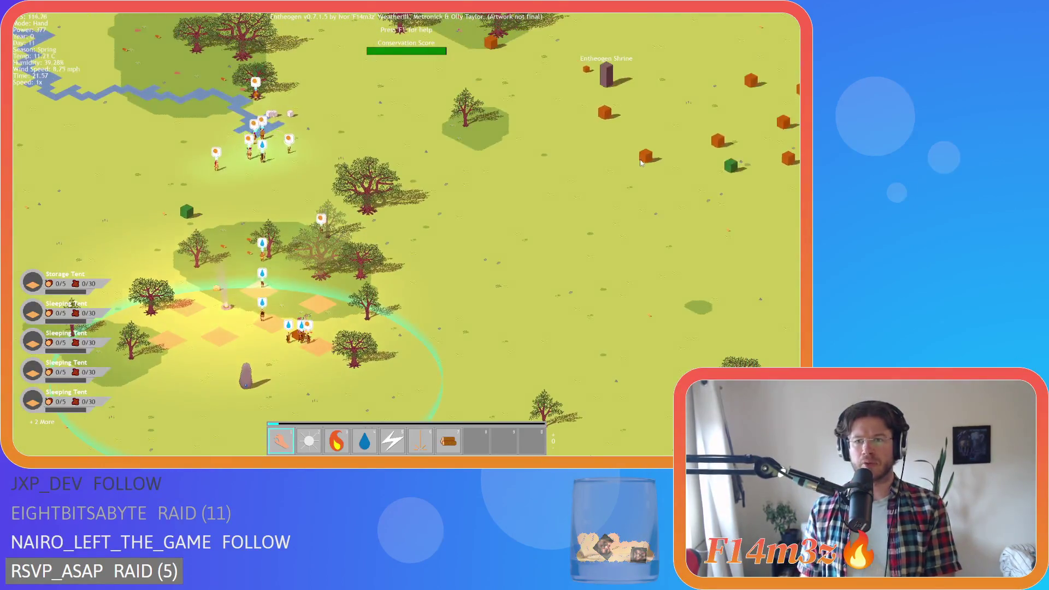
scroll(641, 162, up, 3)
scroll(537, 273, down, 5)
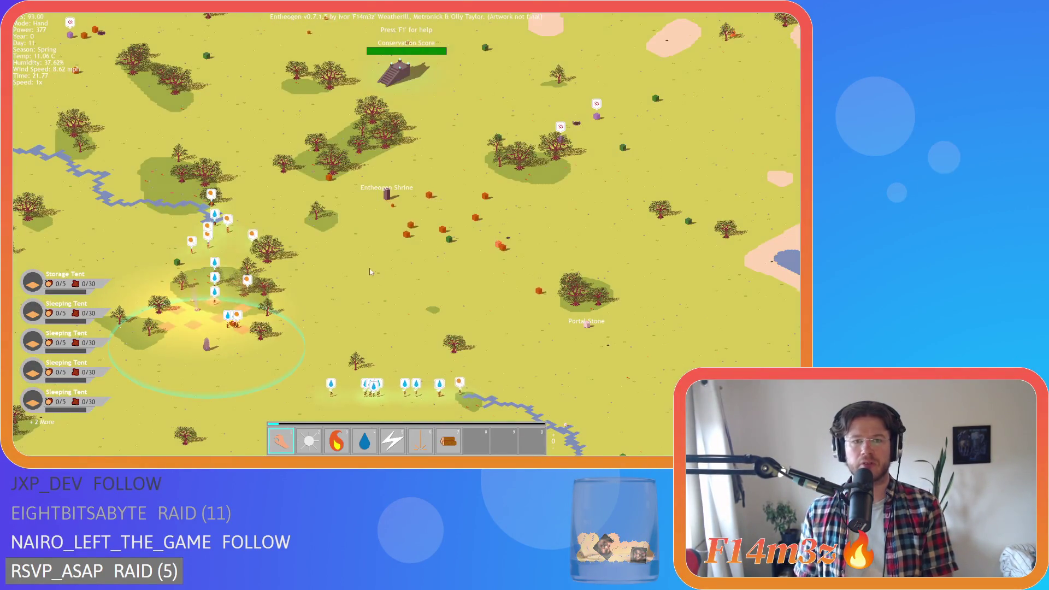
scroll(350, 254, up, 5)
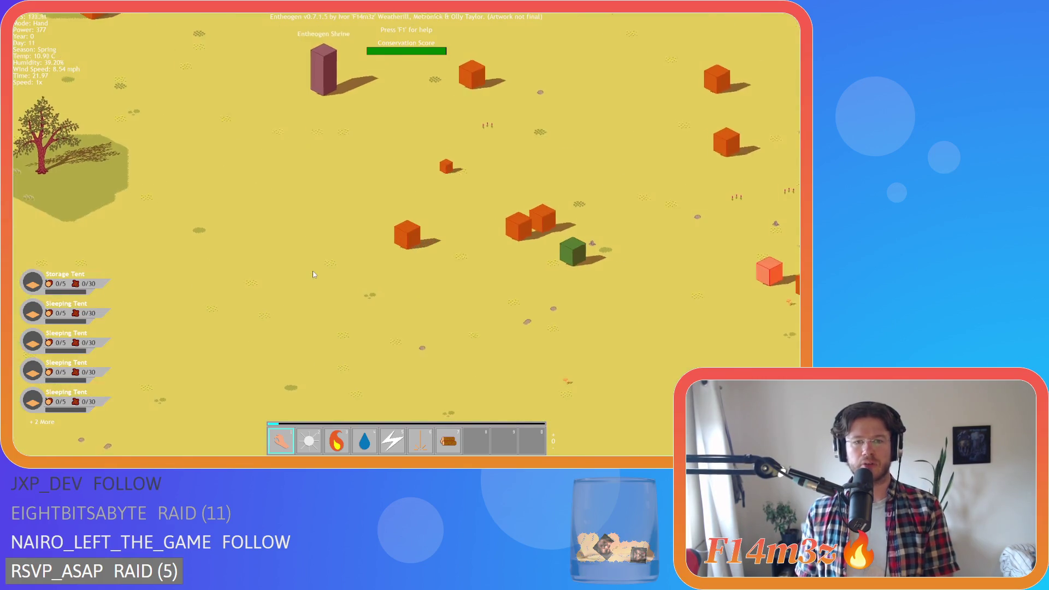
scroll(313, 274, down, 5)
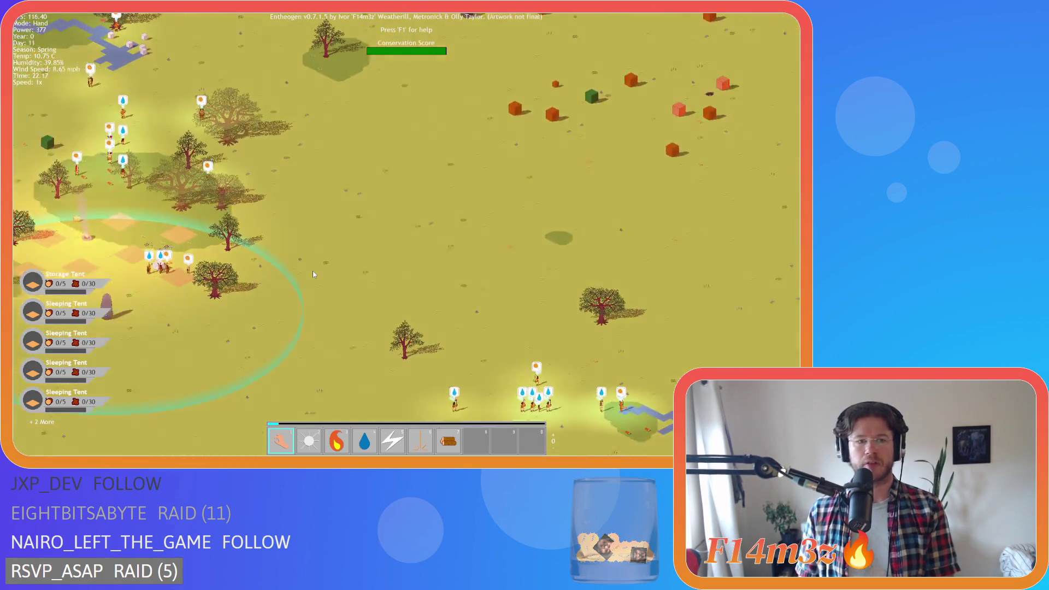
key(a)
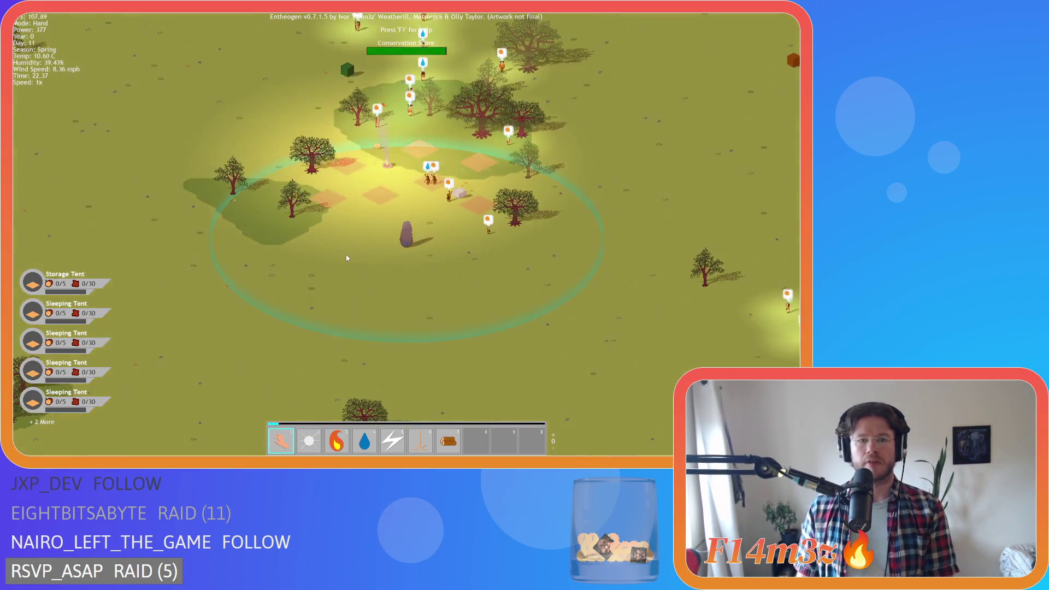
key(s)
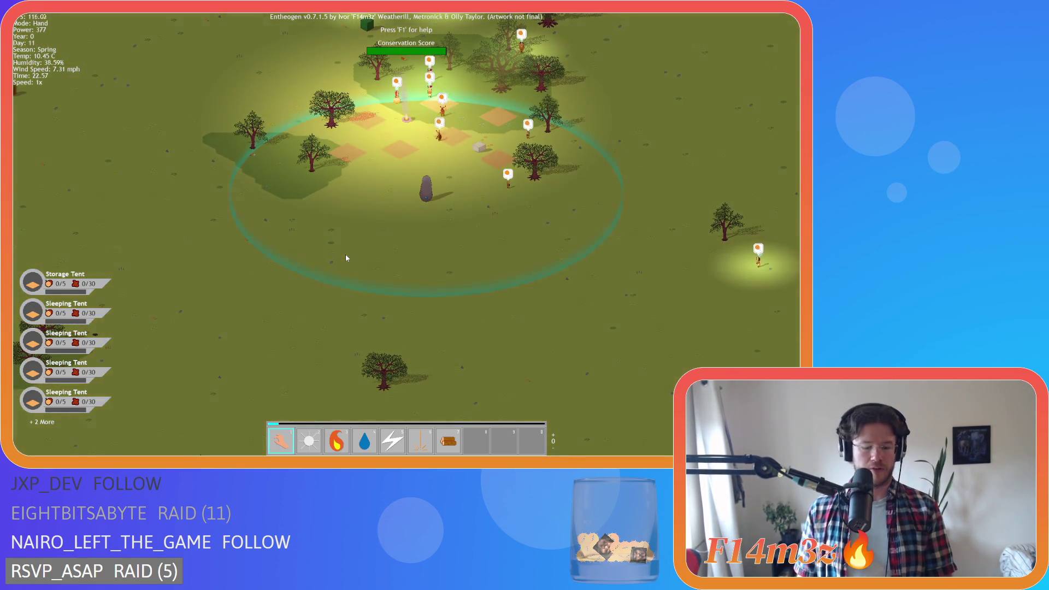
key(Escape)
click(404, 243)
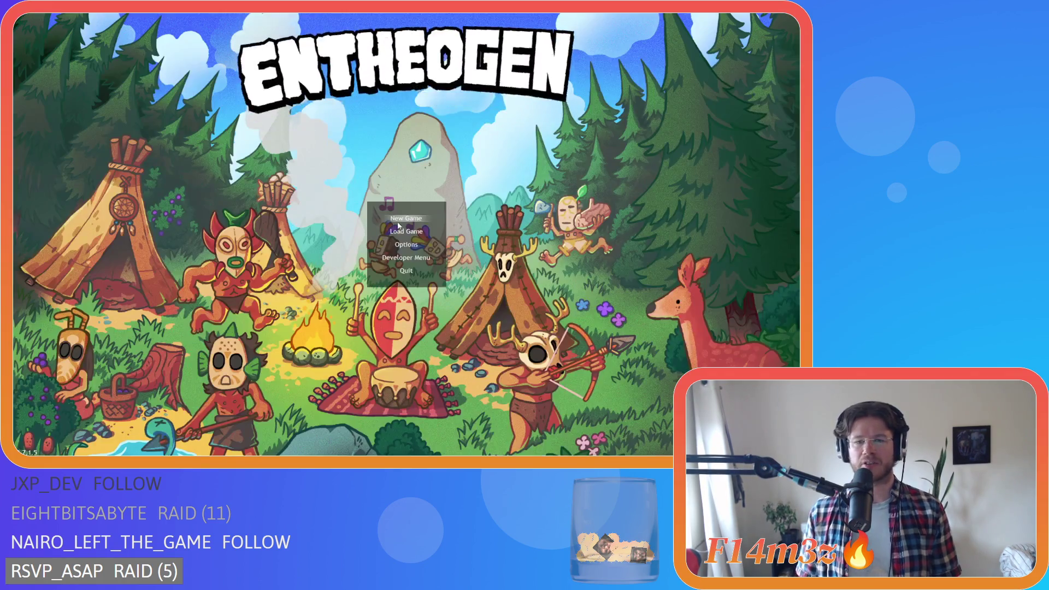
key(alt+F4)
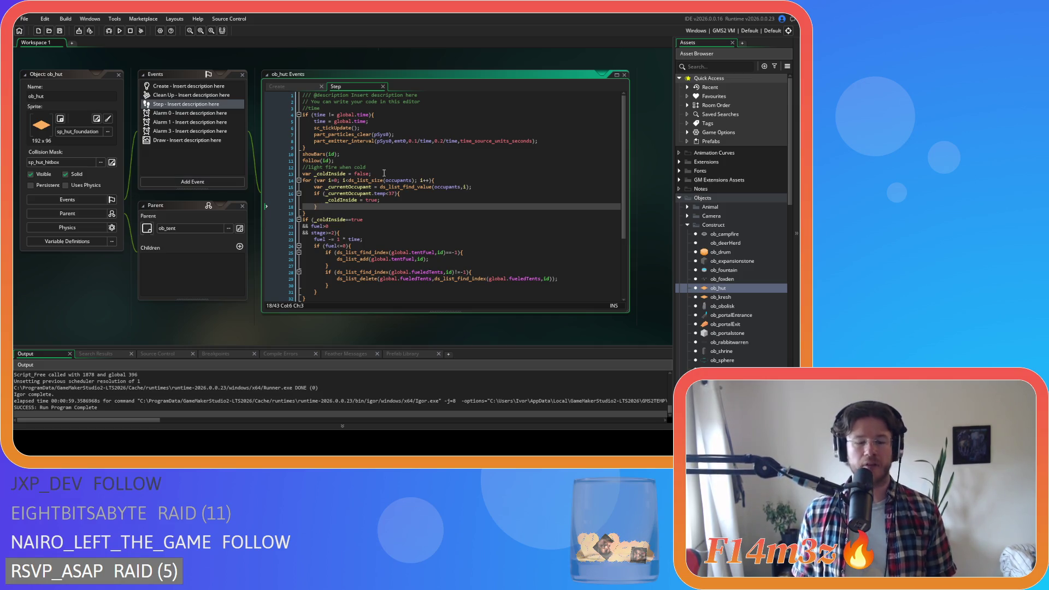
Move through the Step code to the 'light fire when cold' comment and the _coldInside assignment
click(429, 167)
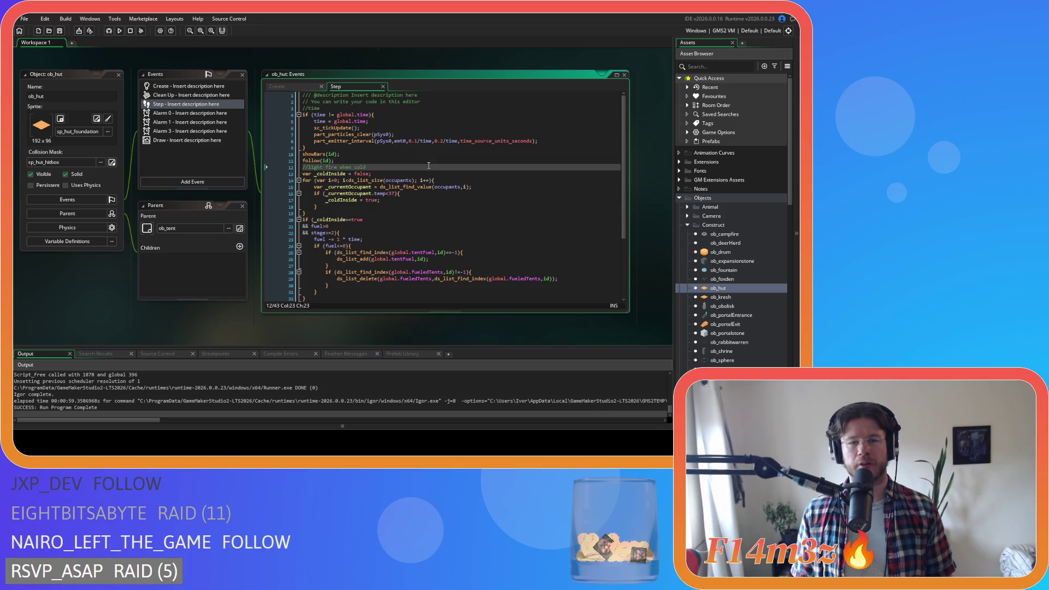
click(379, 200)
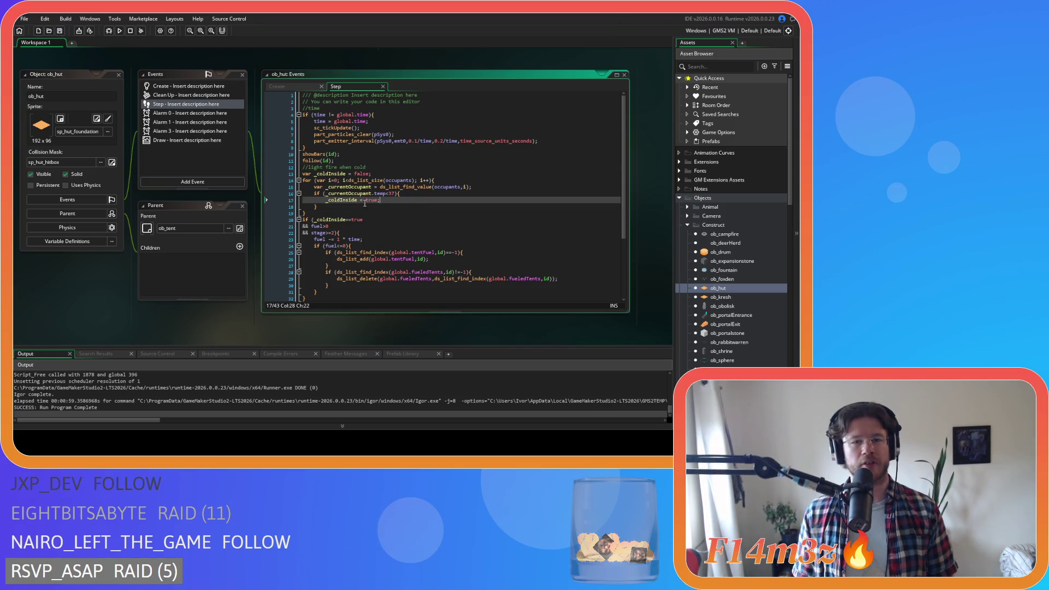
click(326, 200)
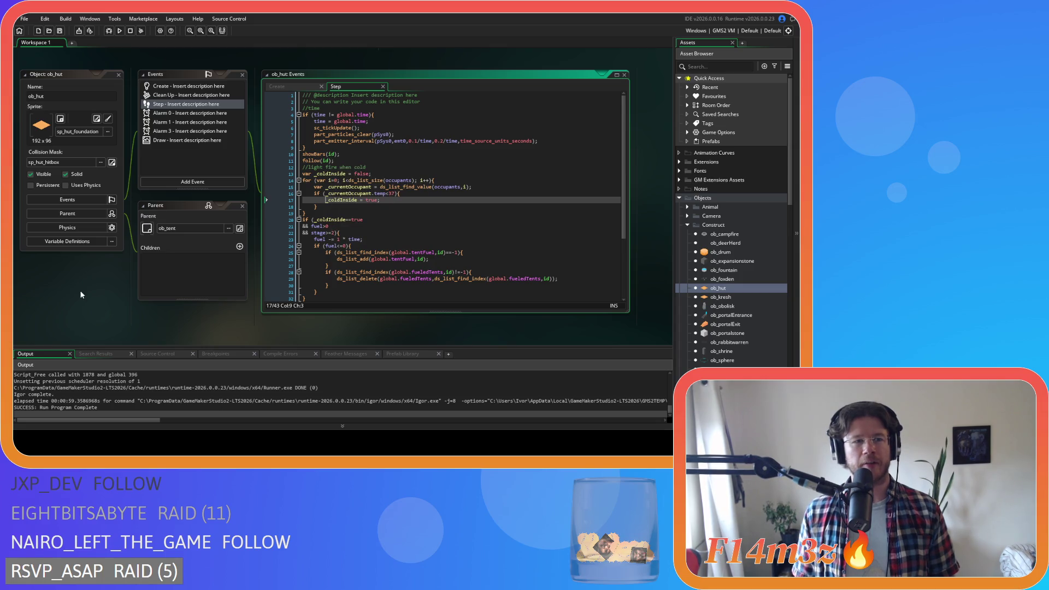
scroll(107, 211, down, 5)
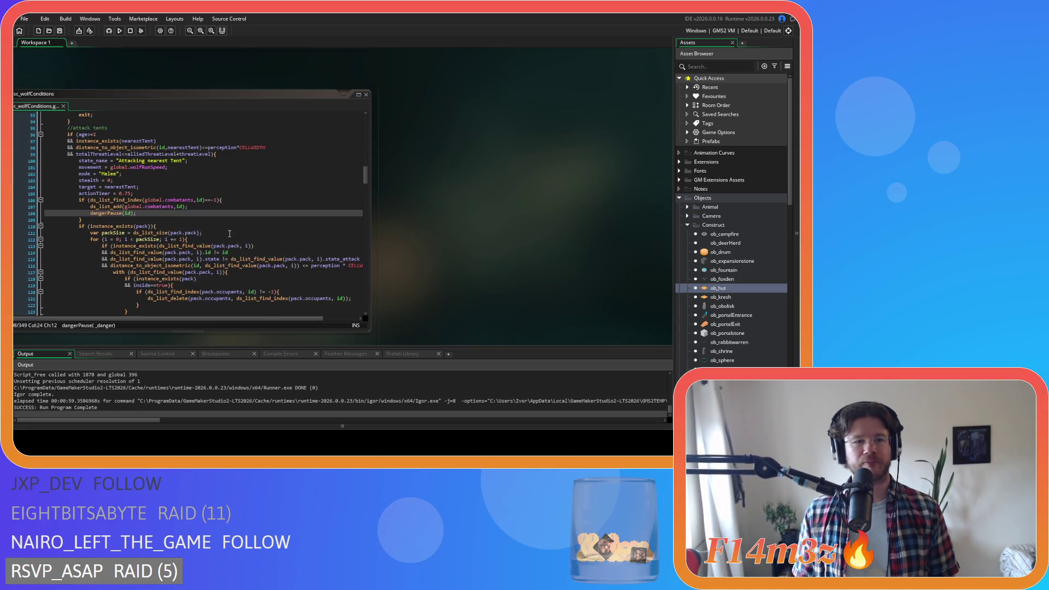
Paste the with(target) ob_human block over the wolf's tent-attack combatants code on lines 106–109
scroll(341, 230, down, 1)
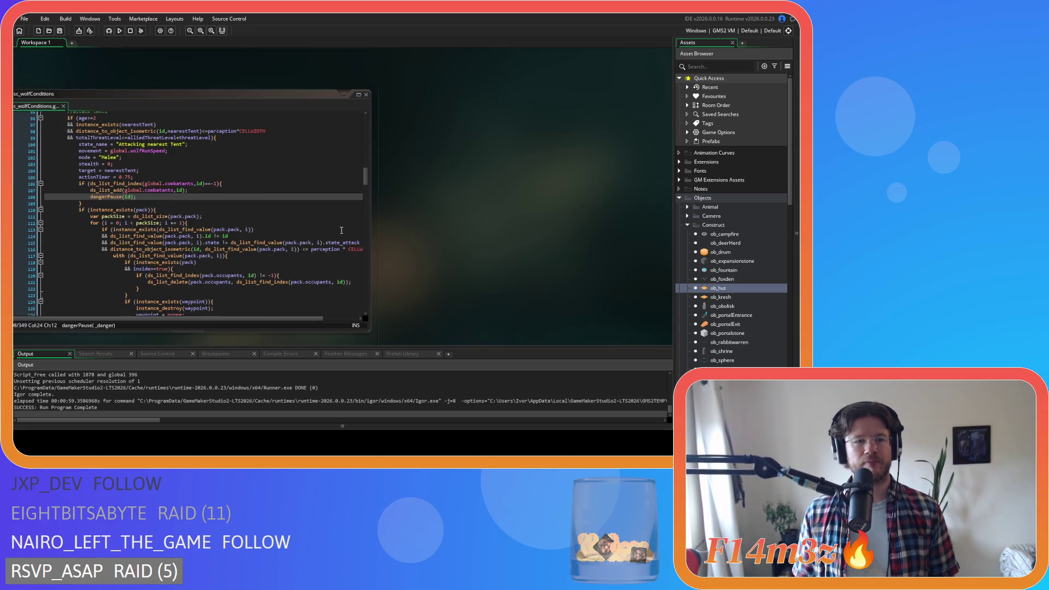
click(250, 202)
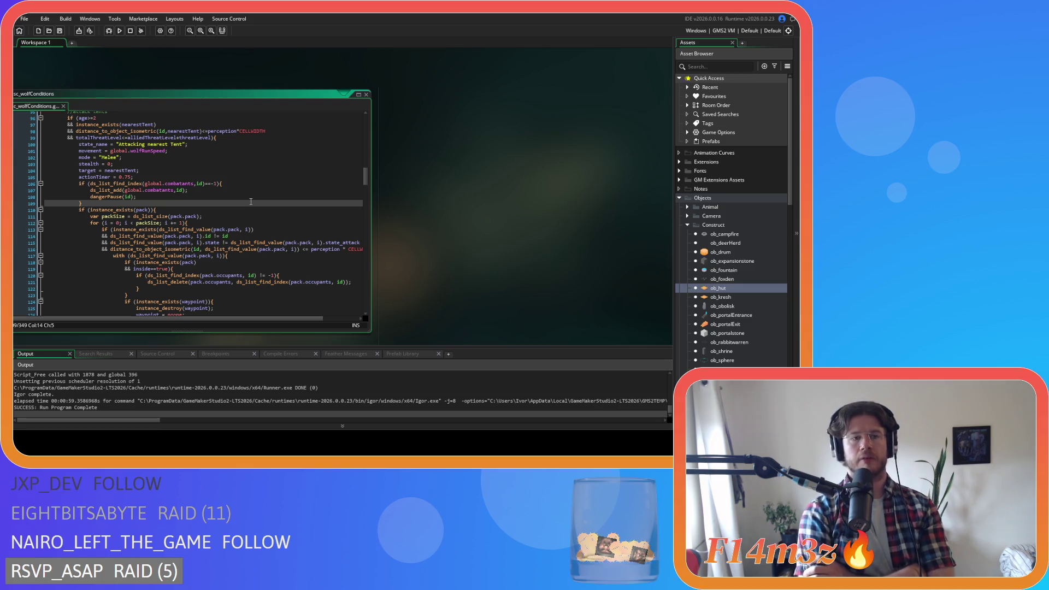
scroll(250, 202, up, 20)
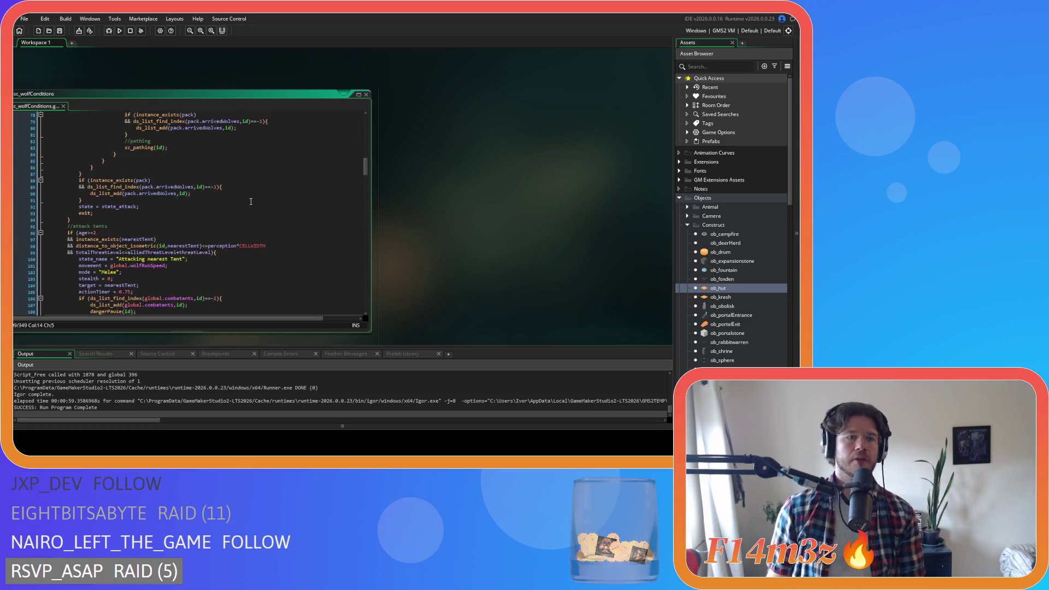
scroll(251, 202, down, 20)
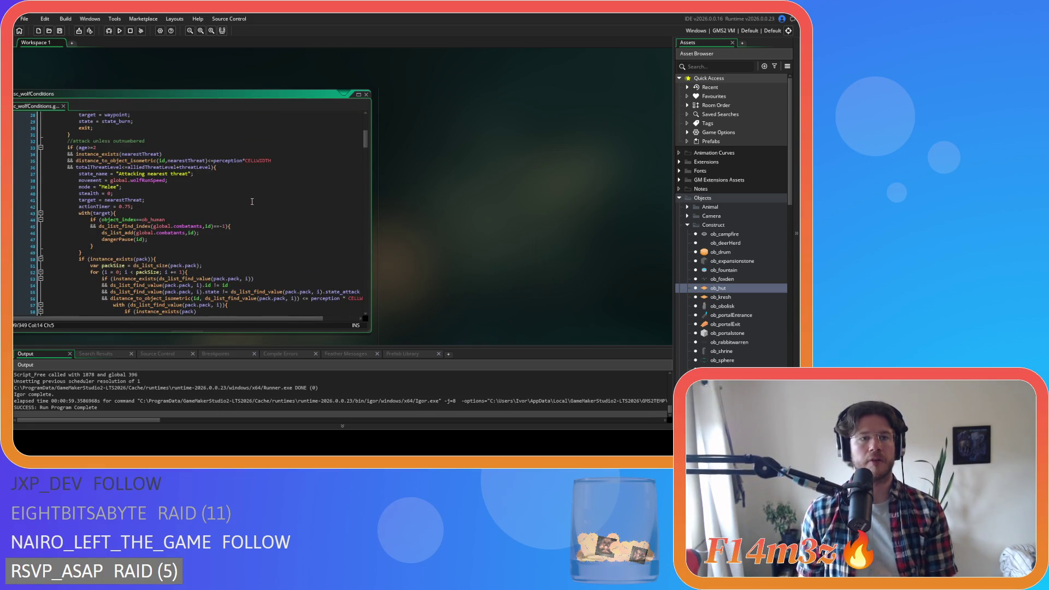
scroll(252, 202, up, 20)
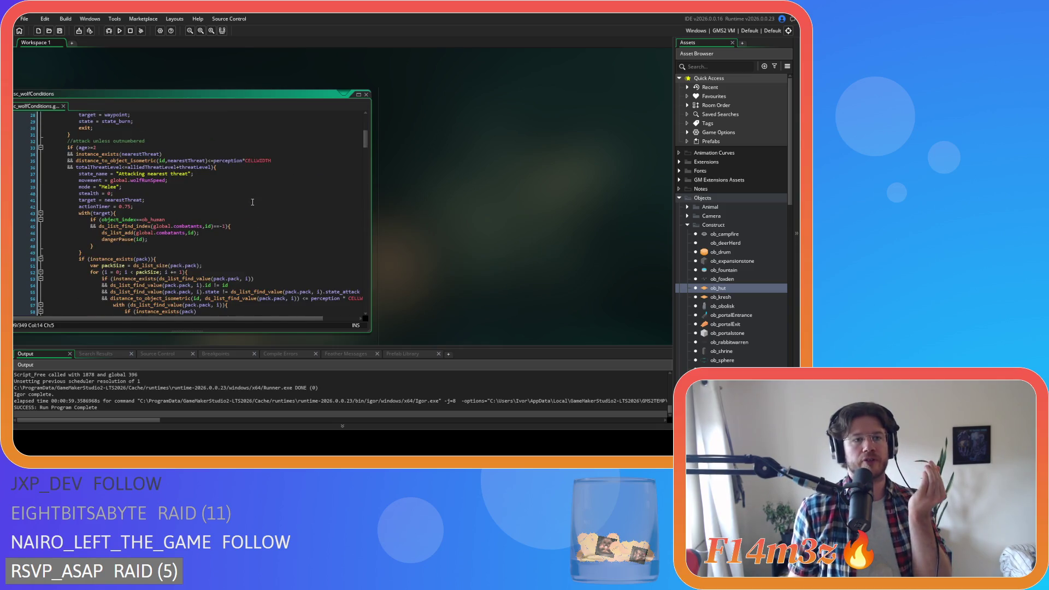
drag(124, 219, 173, 219)
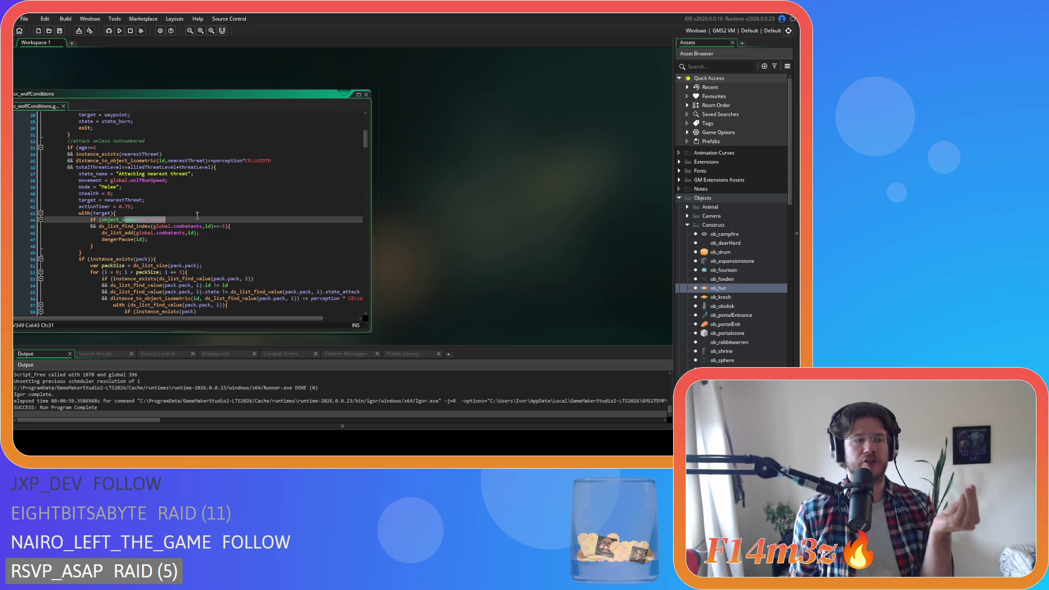
scroll(197, 215, down, 20)
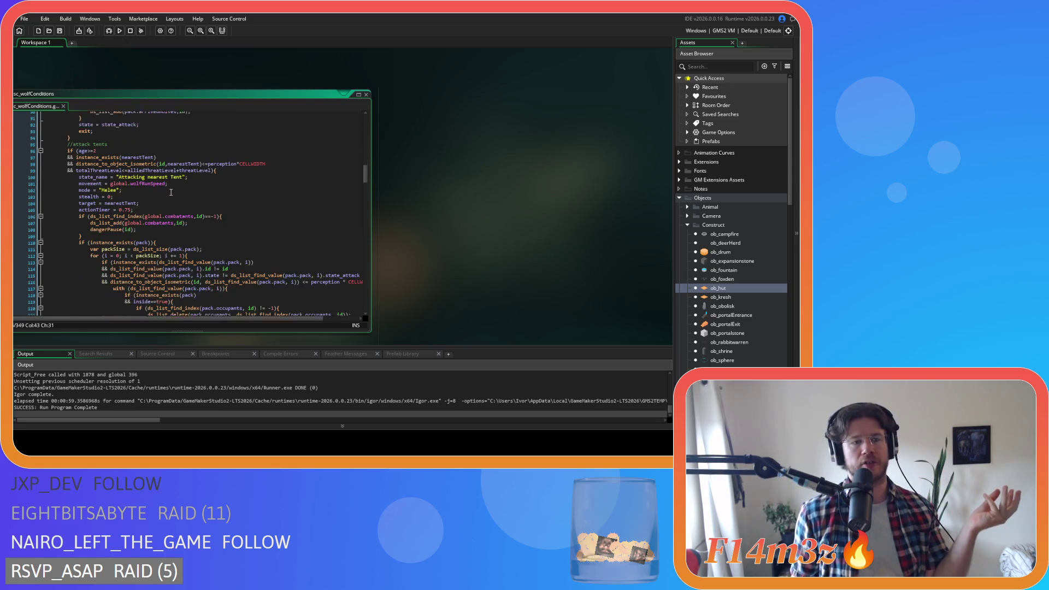
scroll(171, 192, down, 1)
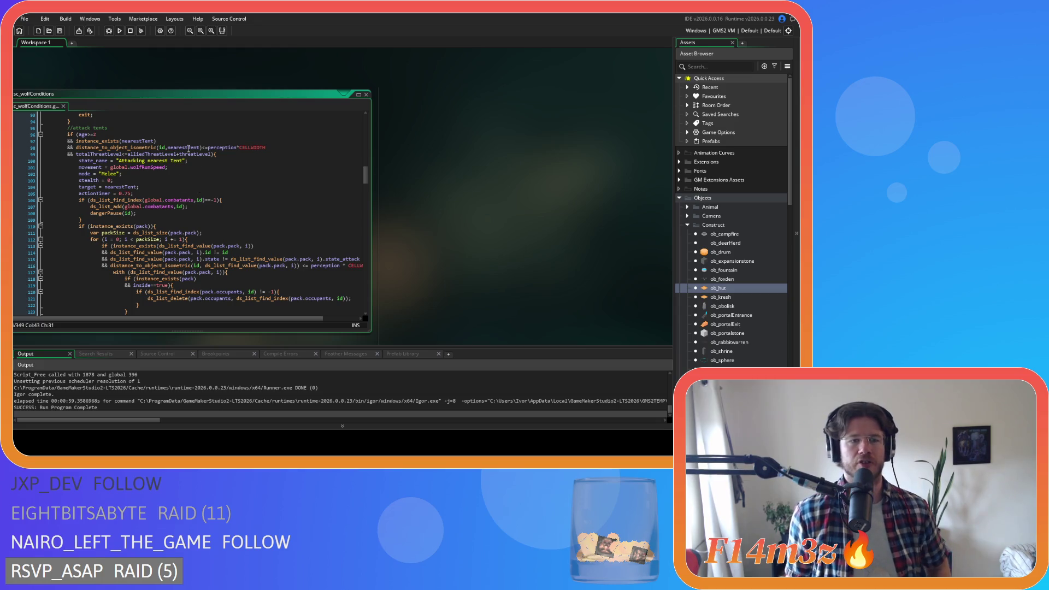
drag(176, 149, 201, 151)
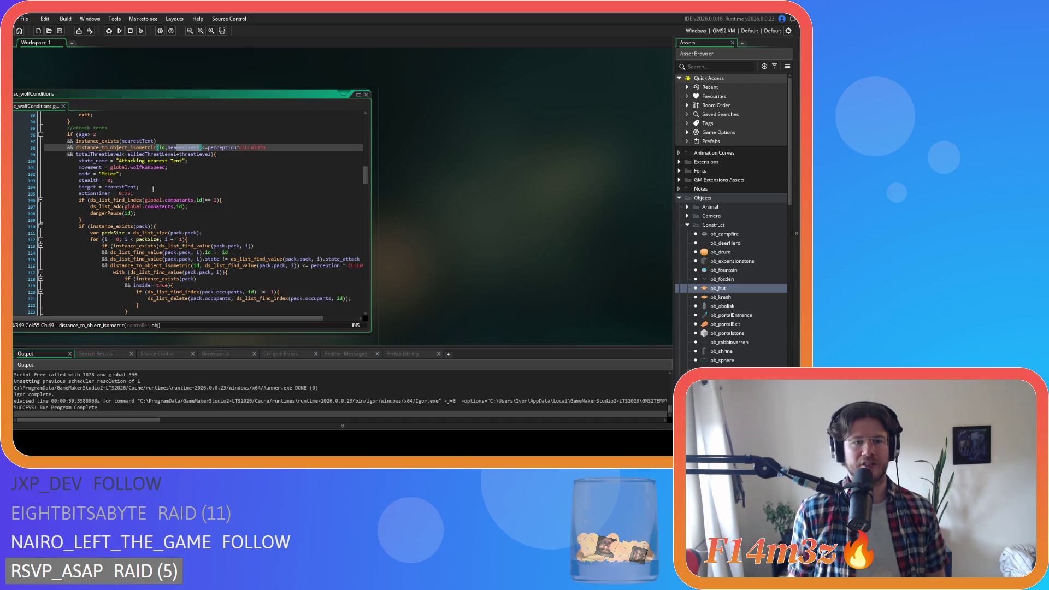
mouse_move(83, 220)
mouse_down()
mouse_move(99, 201)
mouse_move(79, 199)
mouse_up()
key(ctrl+v)
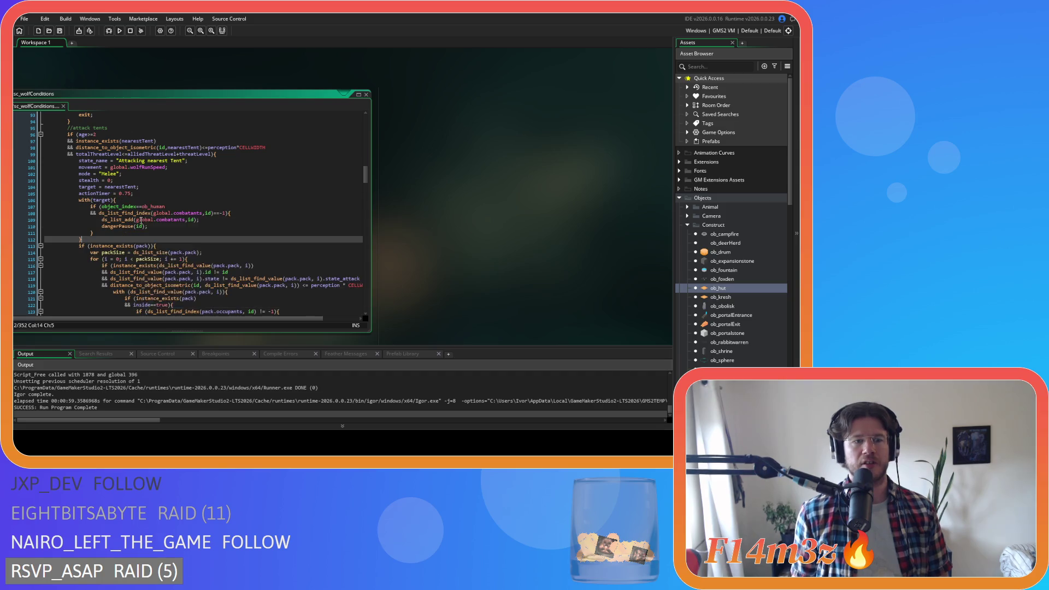
Delete 'object_index==ob_human && ' from the pasted tent-attack check
drag(101, 207, 99, 213)
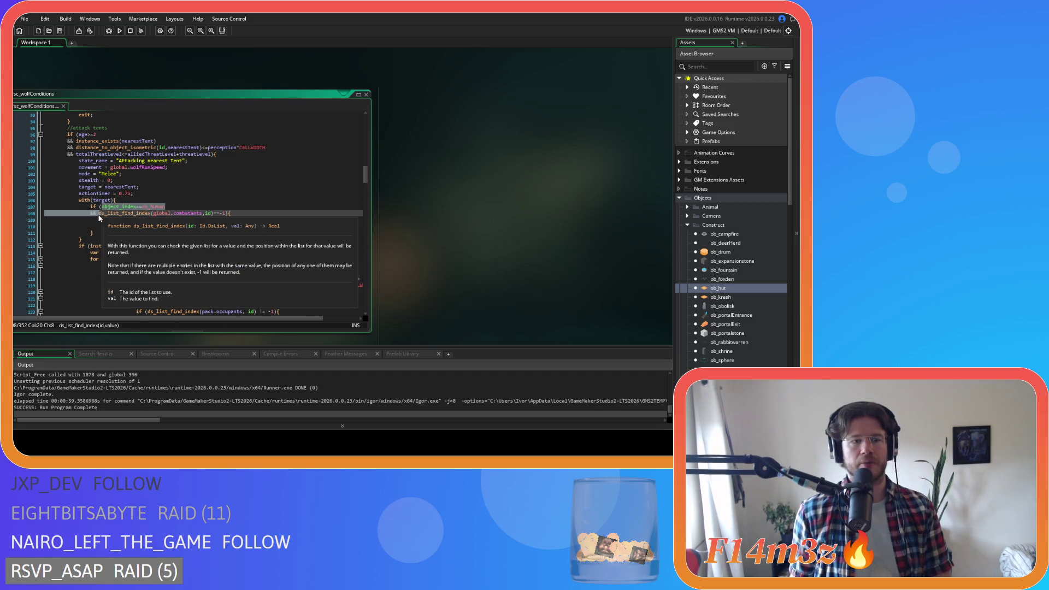
key(Delete)
click(177, 226)
click(206, 220)
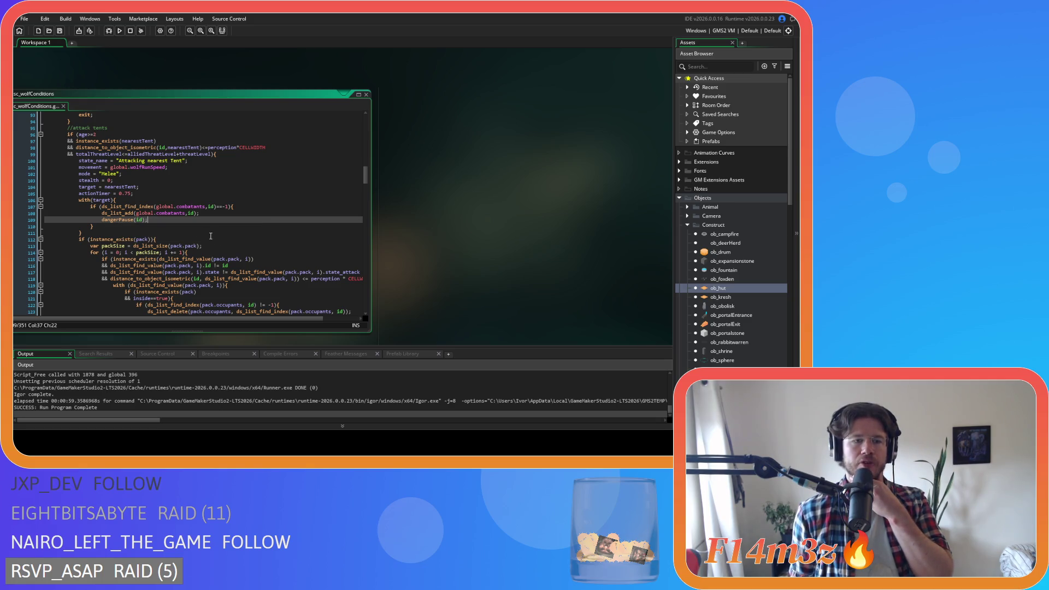
Inspect the sc_dangerPause script definition, then close it
middle_click(117, 219)
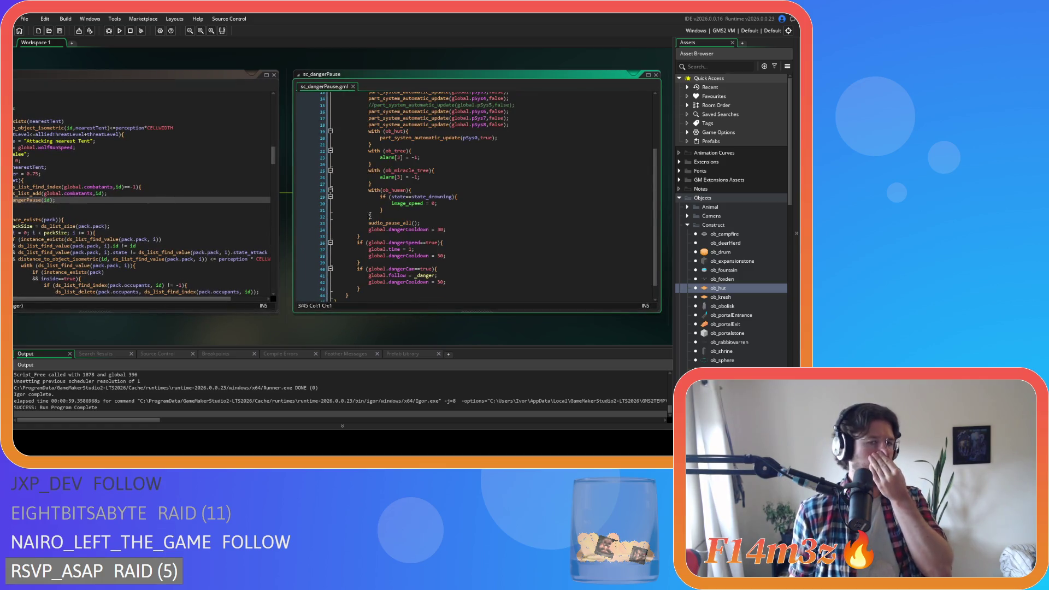
click(353, 86)
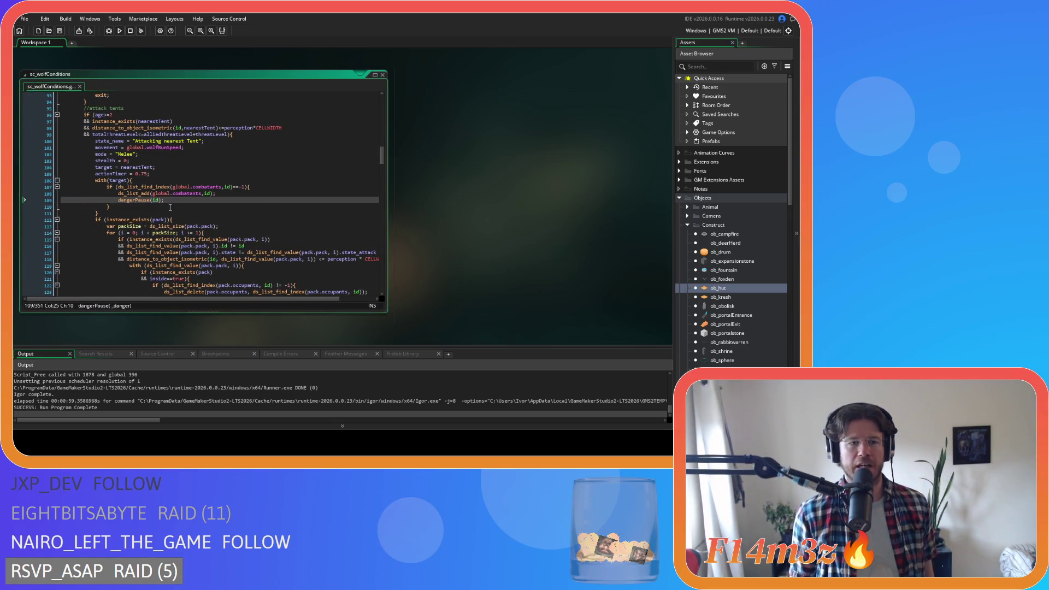
click(170, 207)
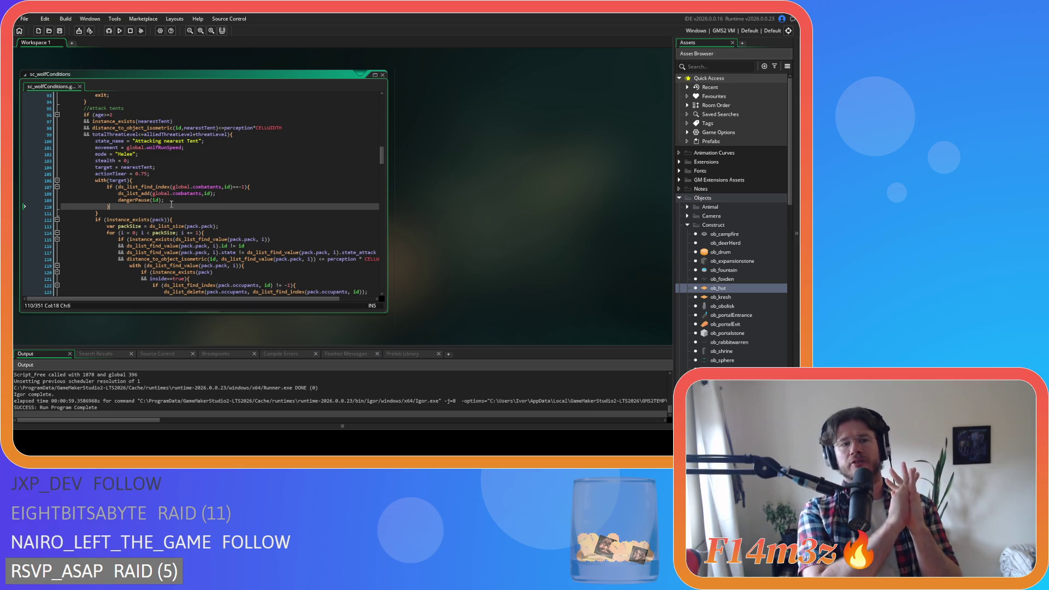
Delete the pack's combatants-list addition on lines 140–142
scroll(171, 204, down, 8)
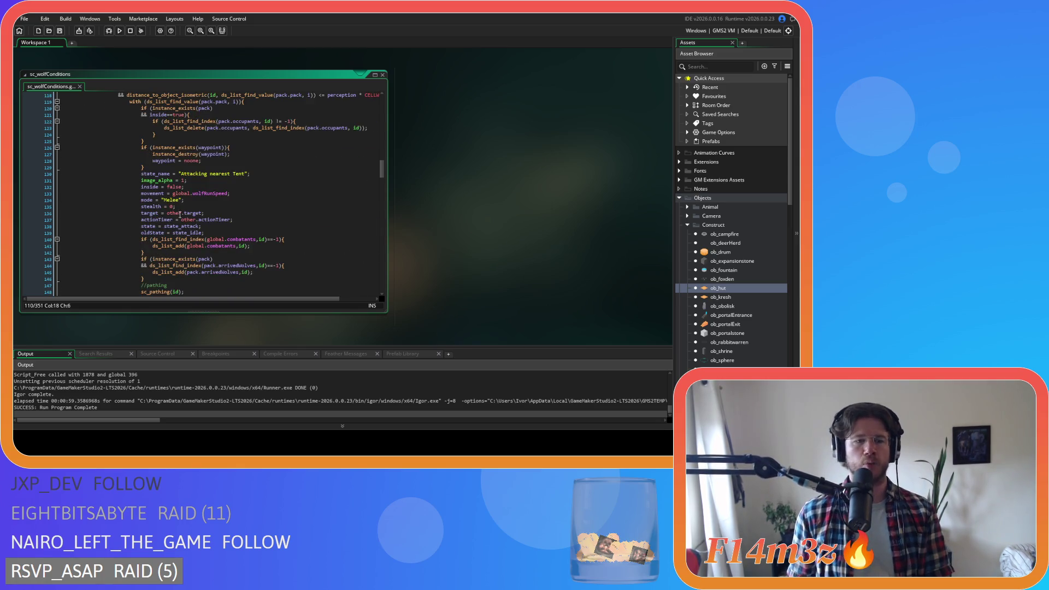
drag(35, 254, 34, 238)
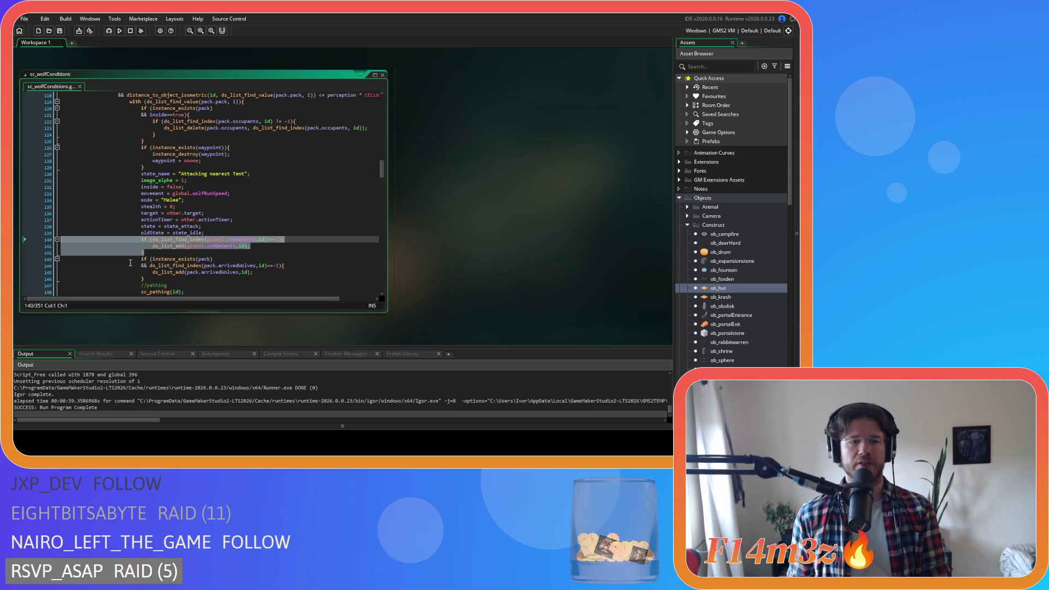
key(BackSpace)
key(BackSpace)
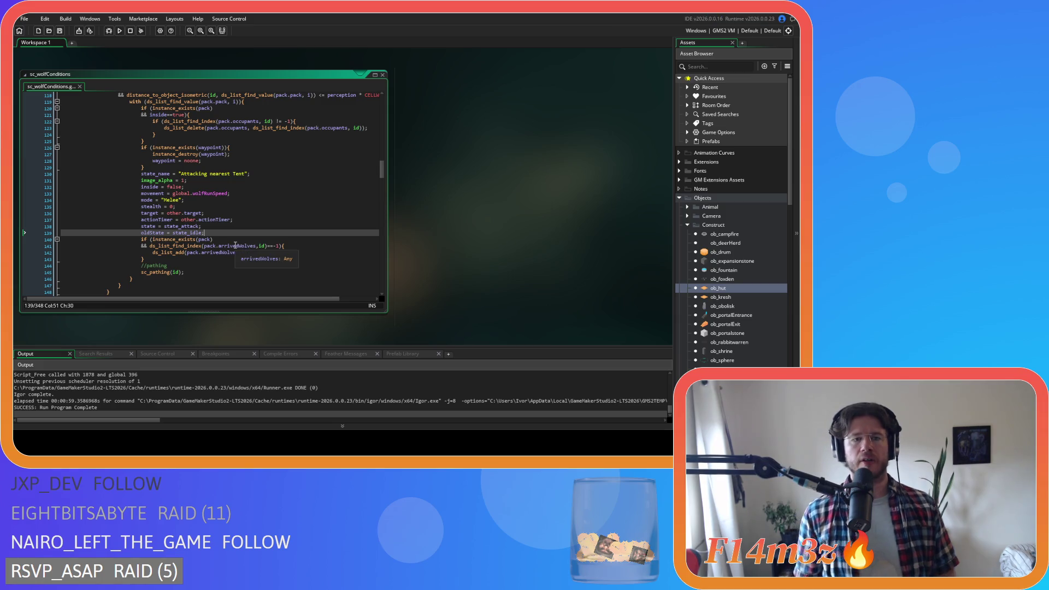
Copy the with(target) human-check block on lines 43–49
scroll(235, 245, up, 6)
scroll(236, 245, up, 20)
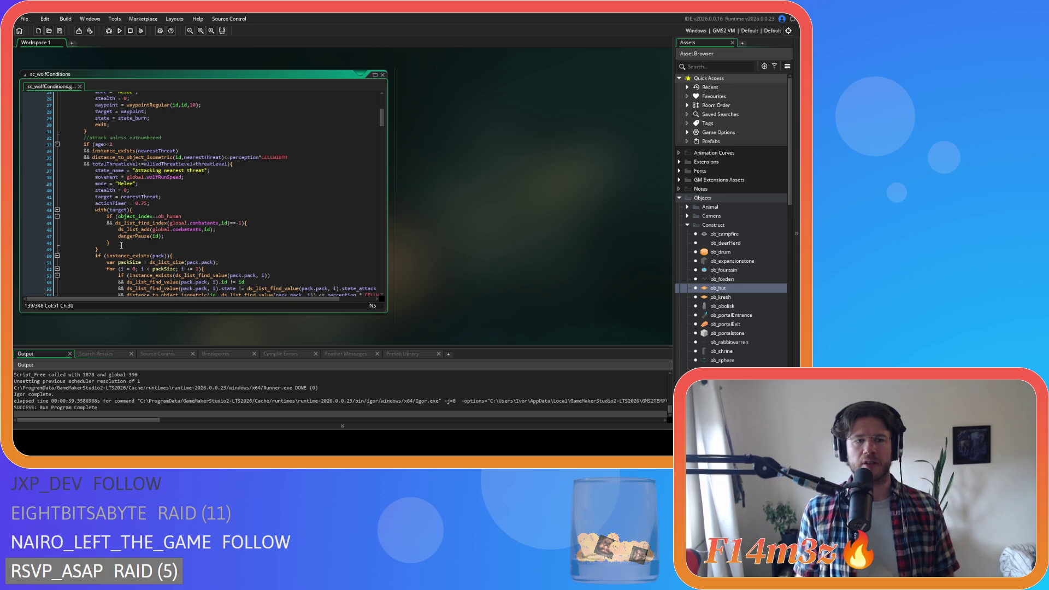
drag(107, 251, 95, 210)
right_click(121, 227)
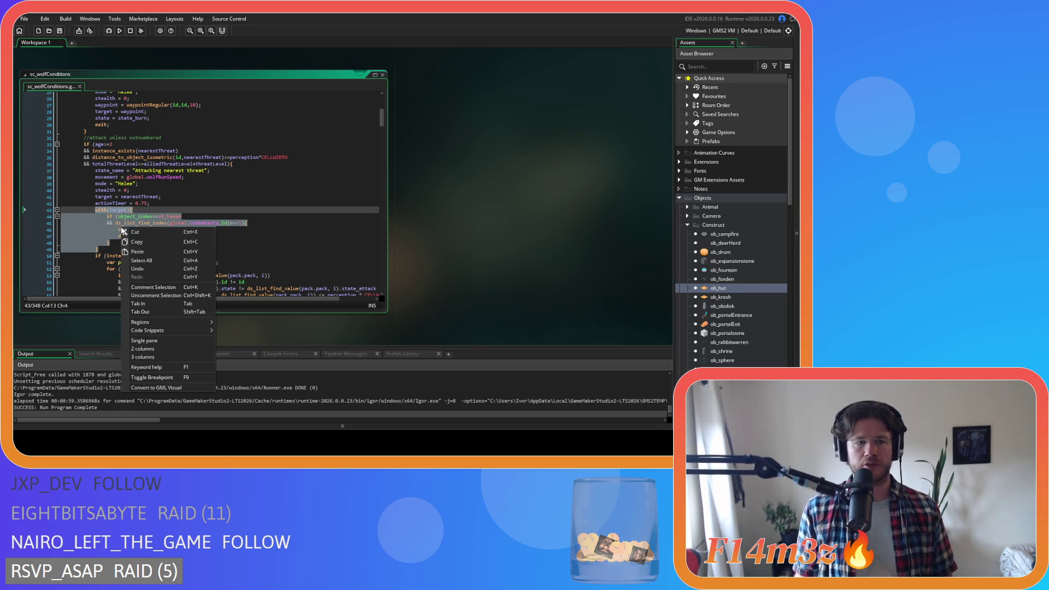
click(145, 241)
click(296, 247)
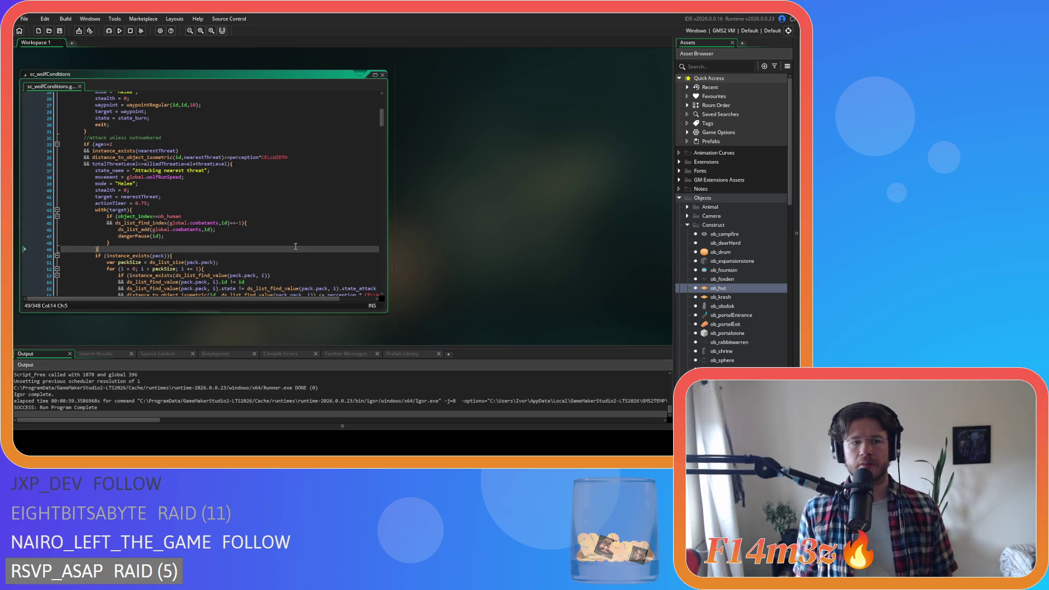
Collapse the Construct folder and expand Animal > Predators in the Asset Browser
click(687, 225)
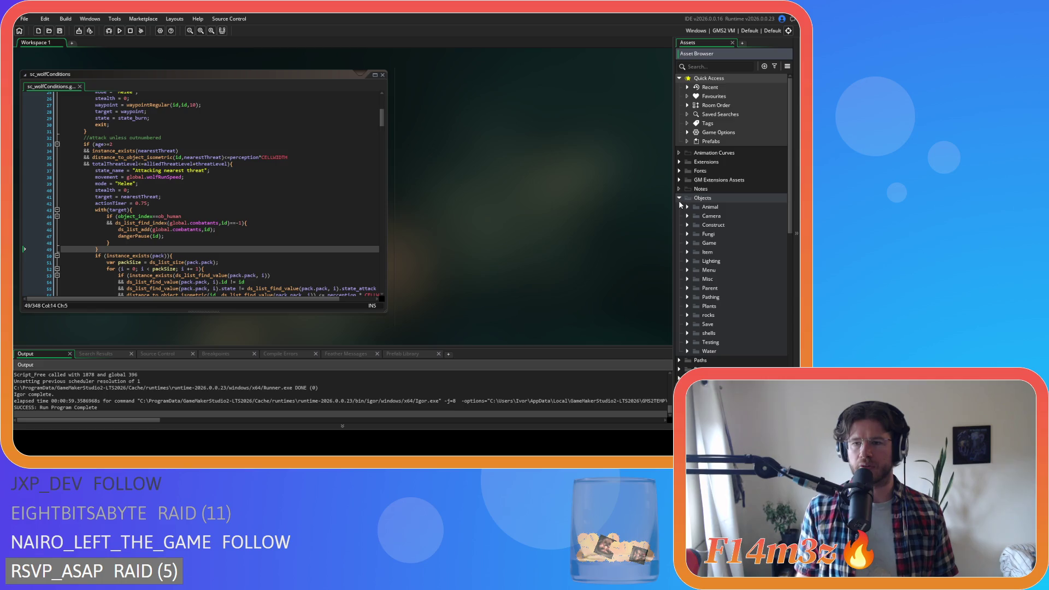
click(687, 207)
click(696, 225)
Open ob_bear's Step event and search it for state_attack
double_click(725, 234)
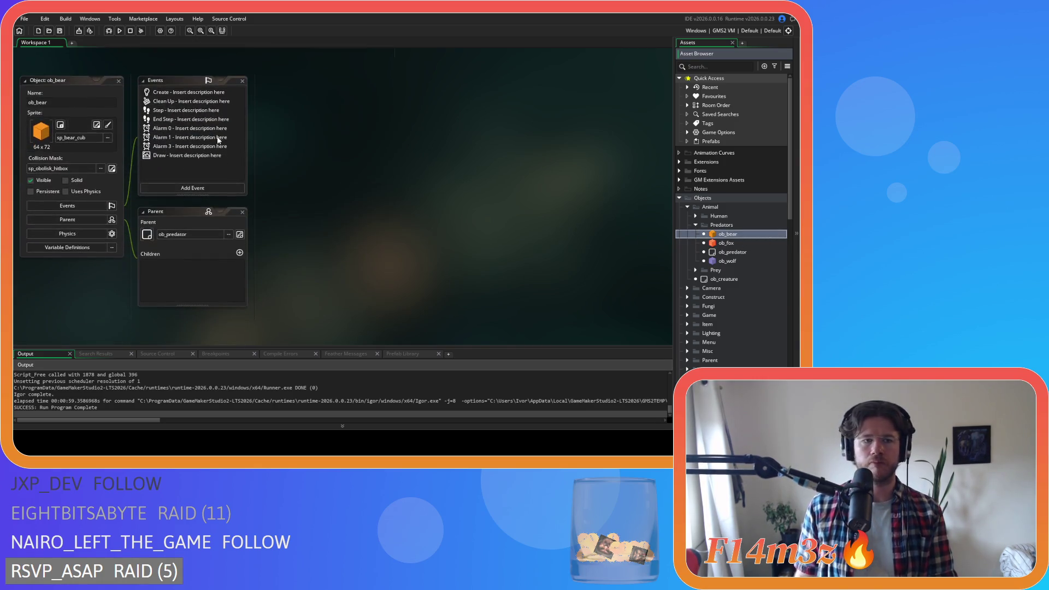
double_click(176, 111)
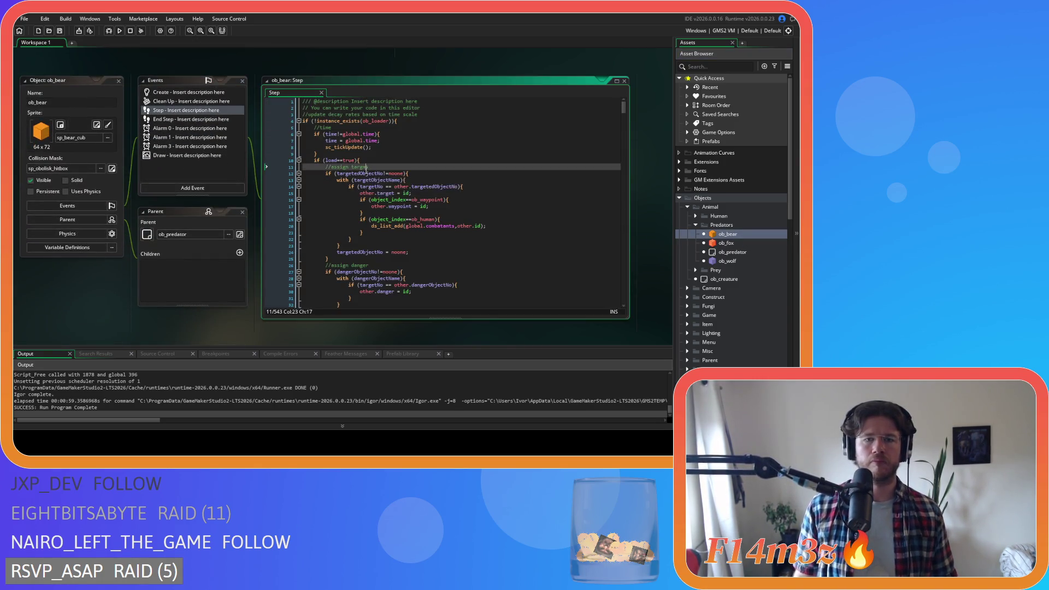
key(ctrl+f)
text(state_attack)
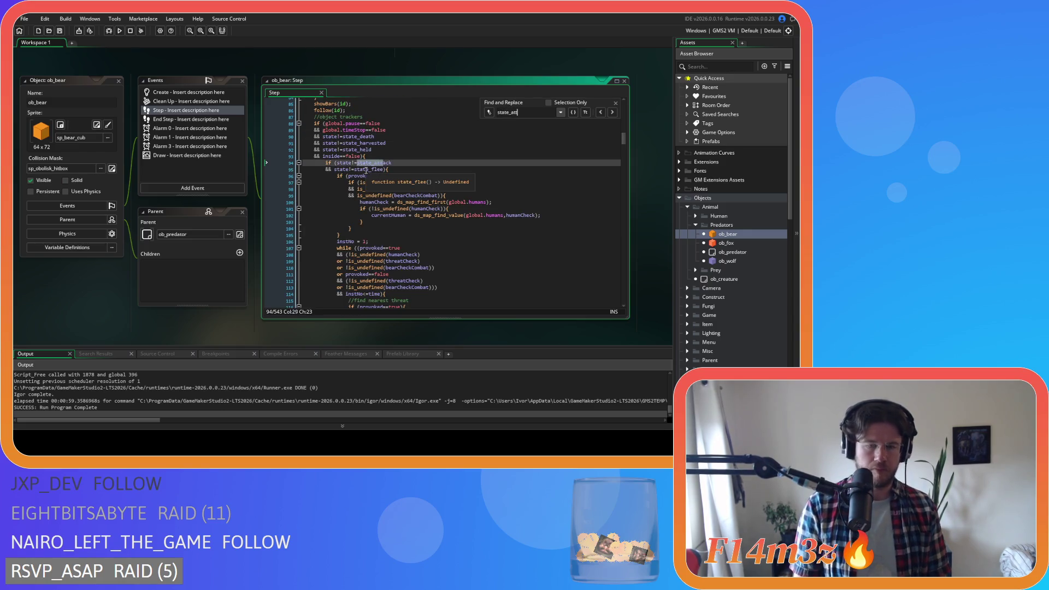
click(613, 112)
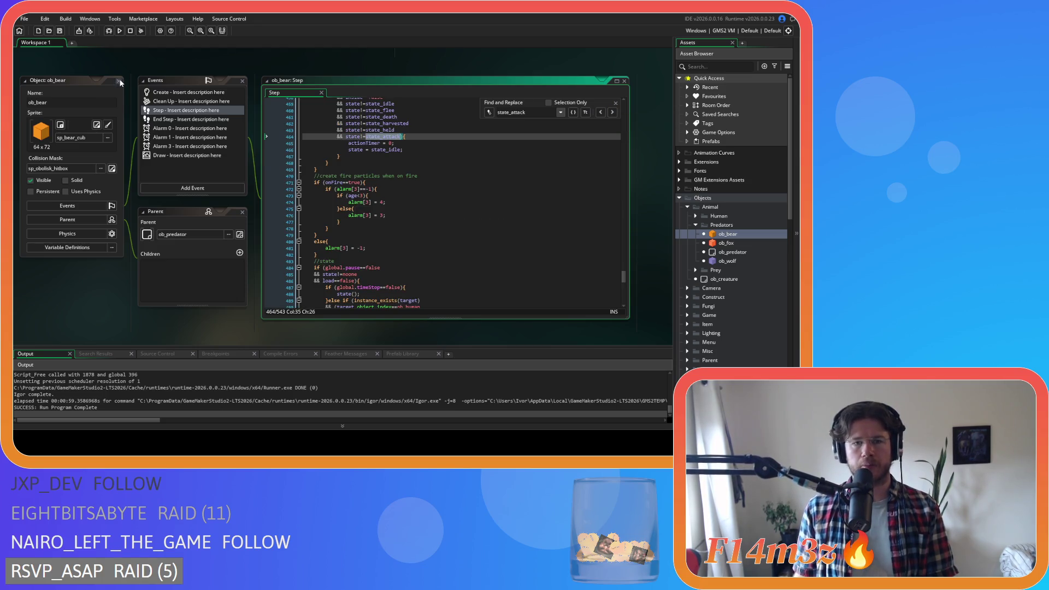
Close the ob_bear object editors and collapse the Animal folder
click(119, 81)
click(696, 225)
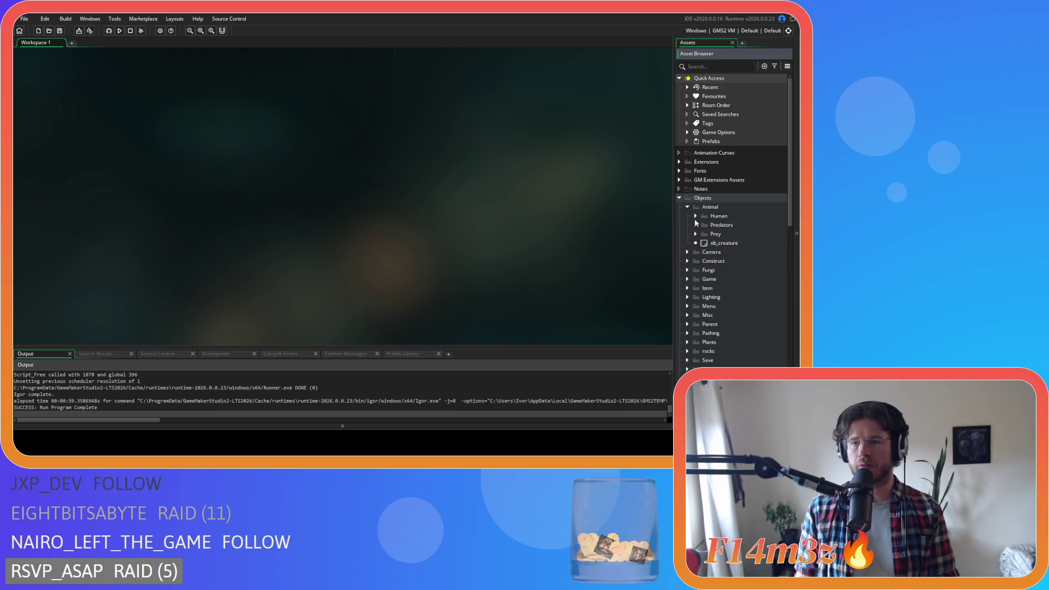
click(689, 207)
Open sc_bearConditions and search it for state_attack
scroll(691, 314, down, 5)
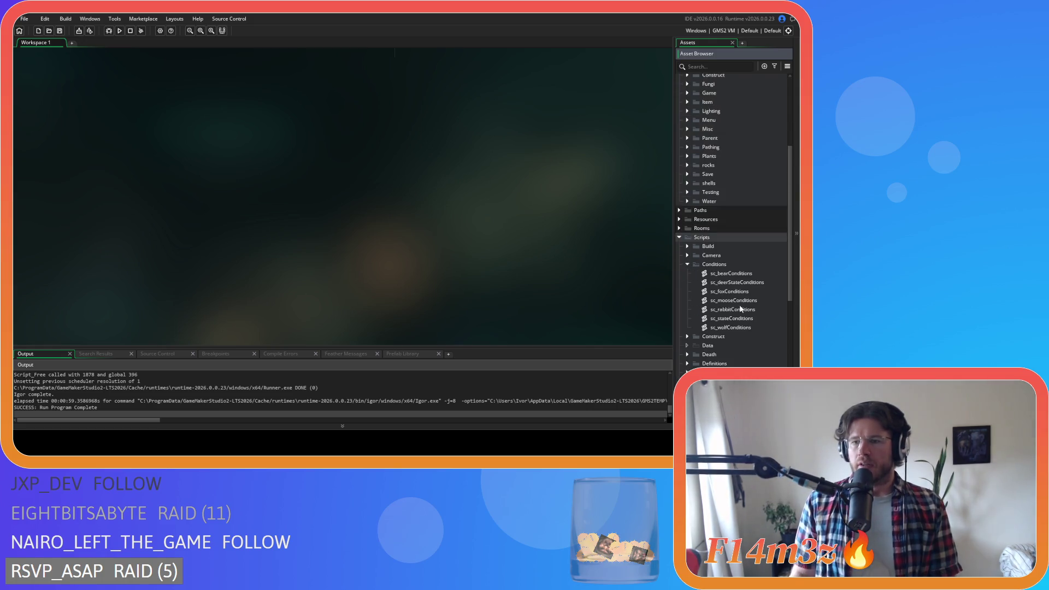
click(749, 274)
double_click(749, 275)
click(221, 227)
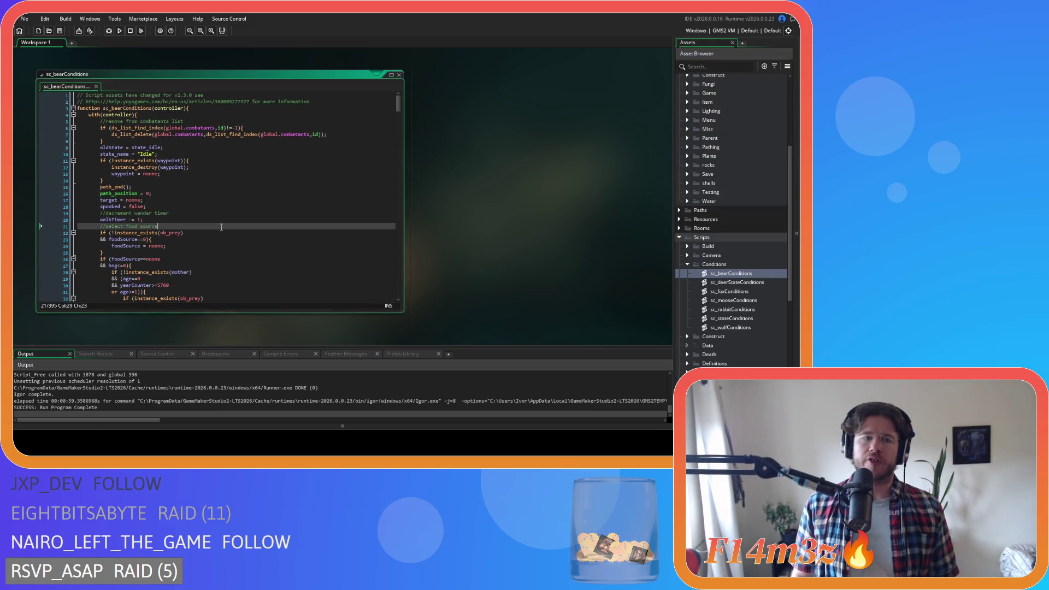
key(ctrl+f)
text(state)
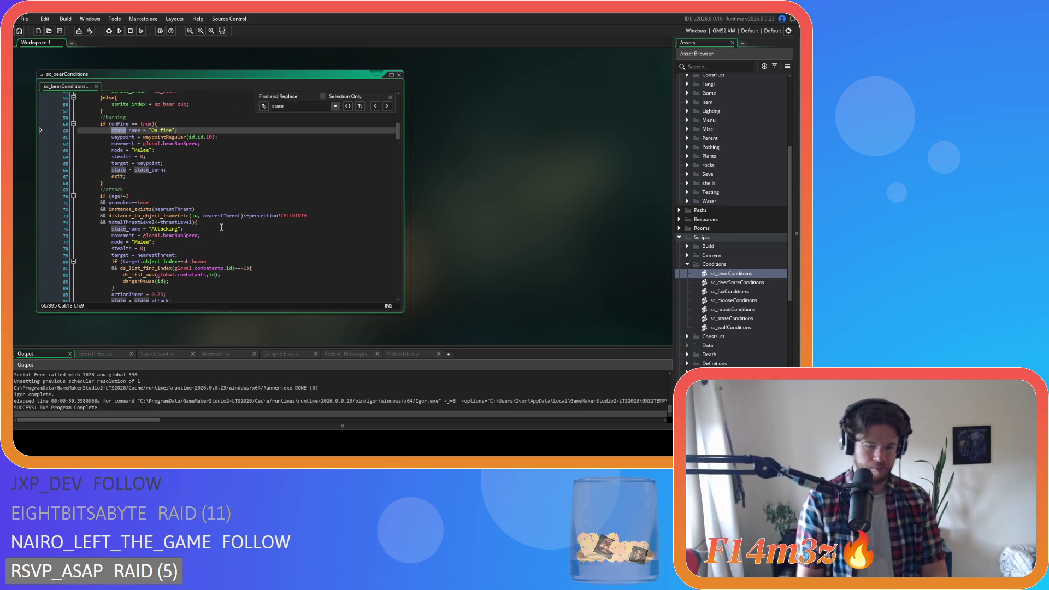
text(_attack)
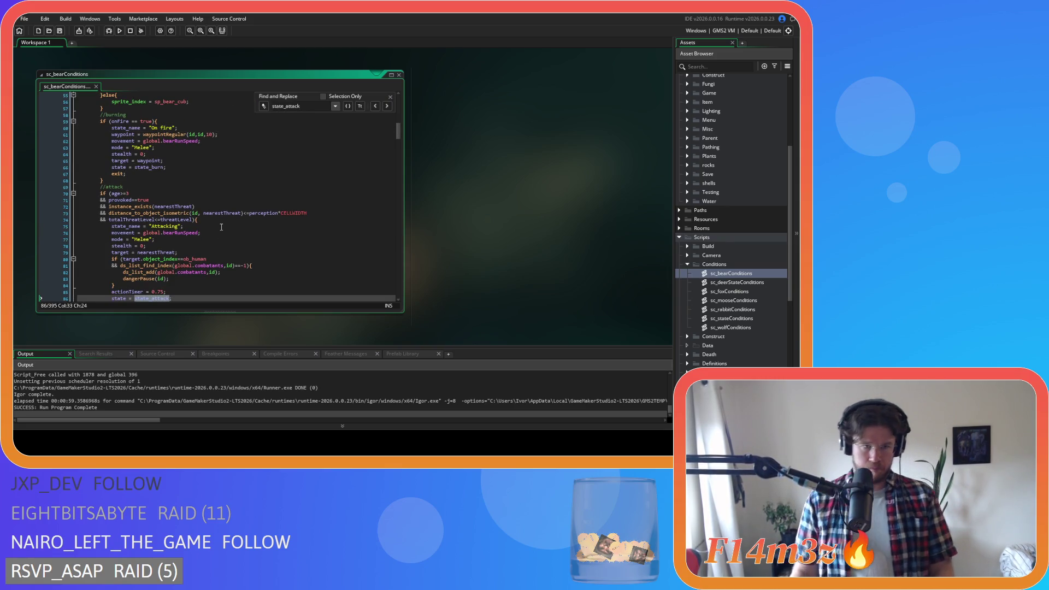
Paste the with(target) block over both combatant checks, dropping the ob_human condition from the tent one
mouse_move(116, 171)
mouse_down()
mouse_move(126, 164)
mouse_move(112, 145)
mouse_up()
key(ctrl+v)
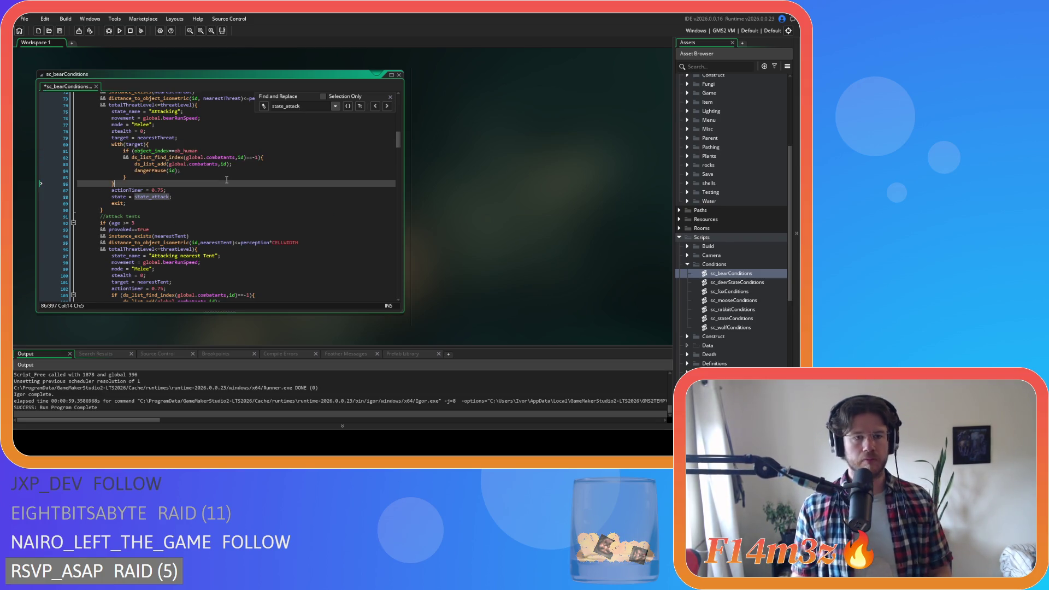
scroll(177, 189, down, 4)
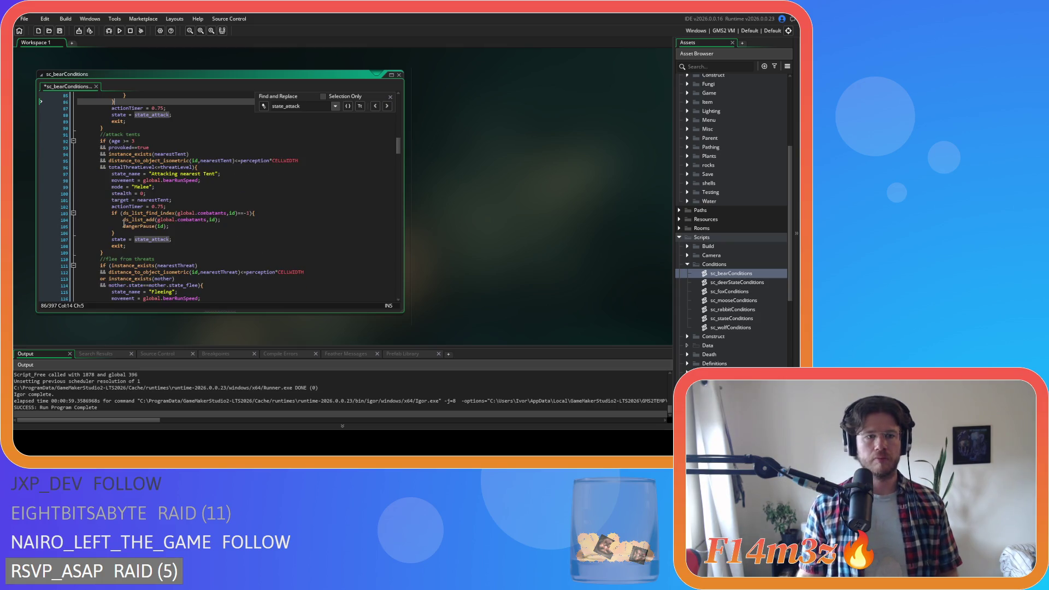
mouse_move(116, 233)
mouse_down()
mouse_move(115, 213)
mouse_move(131, 226)
mouse_up()
key(ctrl+v)
click(135, 219)
key(Delete)
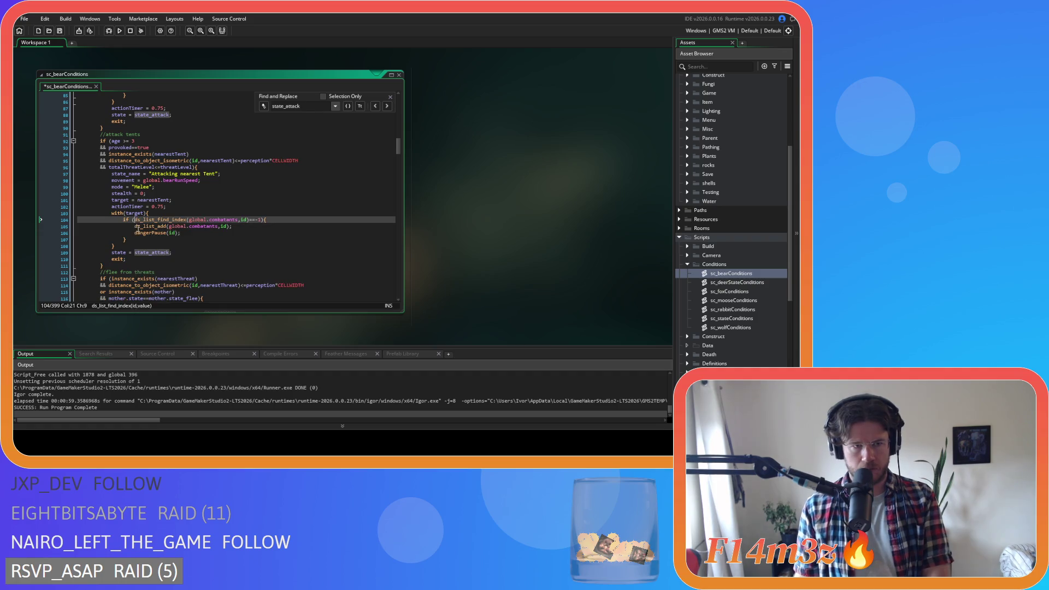
Save sc_bearConditions and close the search bar
key(ctrl+s)
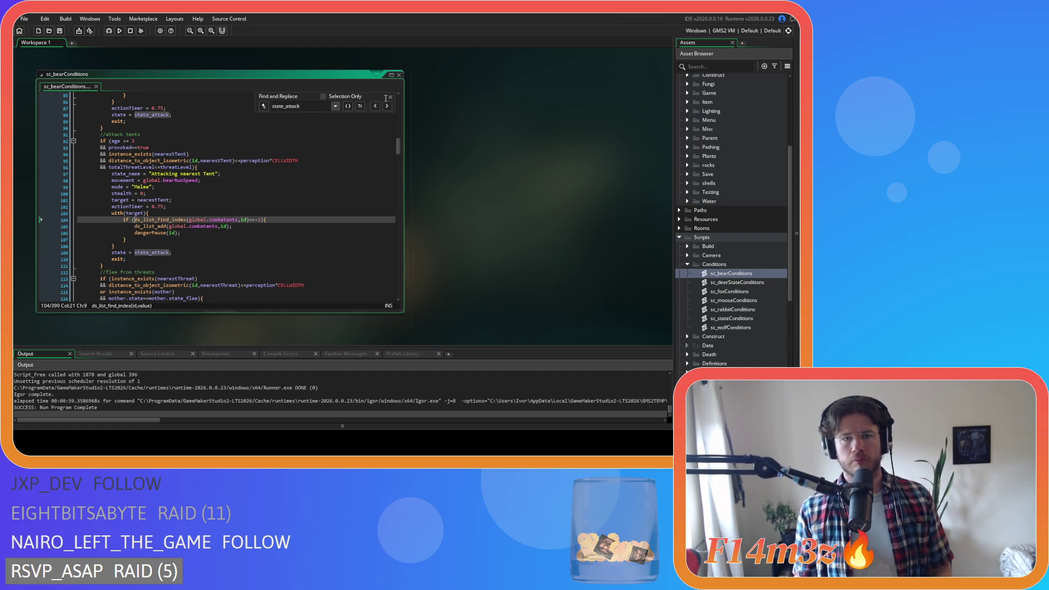
click(390, 96)
scroll(327, 209, up, 4)
scroll(327, 209, up, 2)
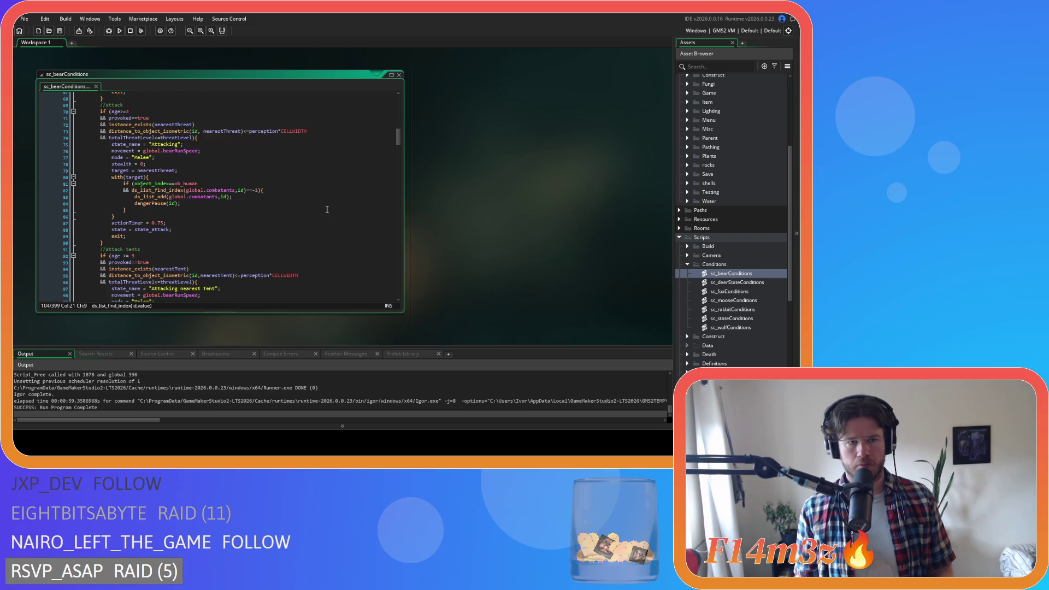
click(754, 284)
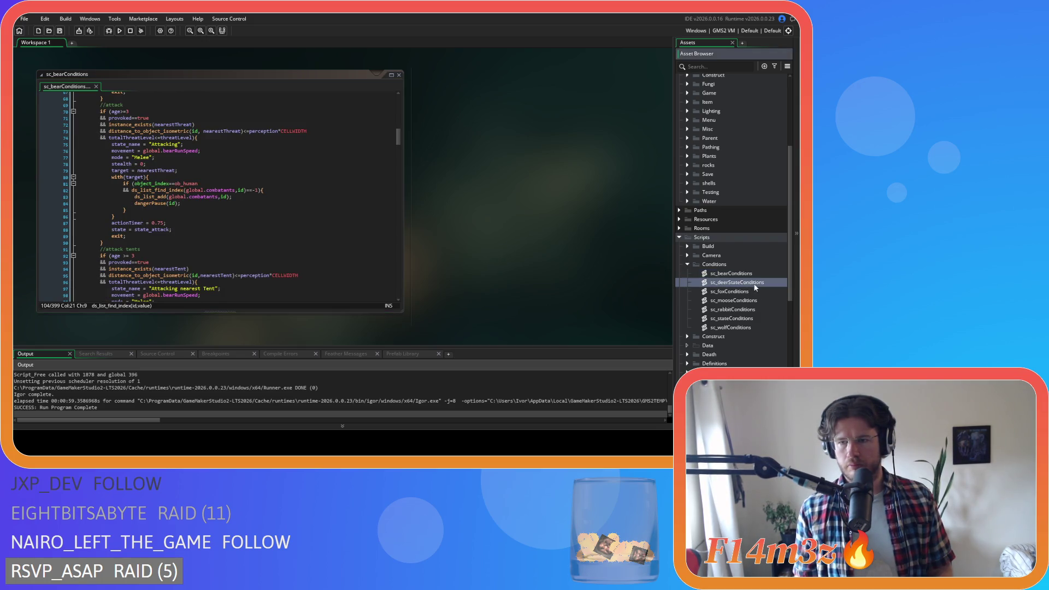
click(753, 293)
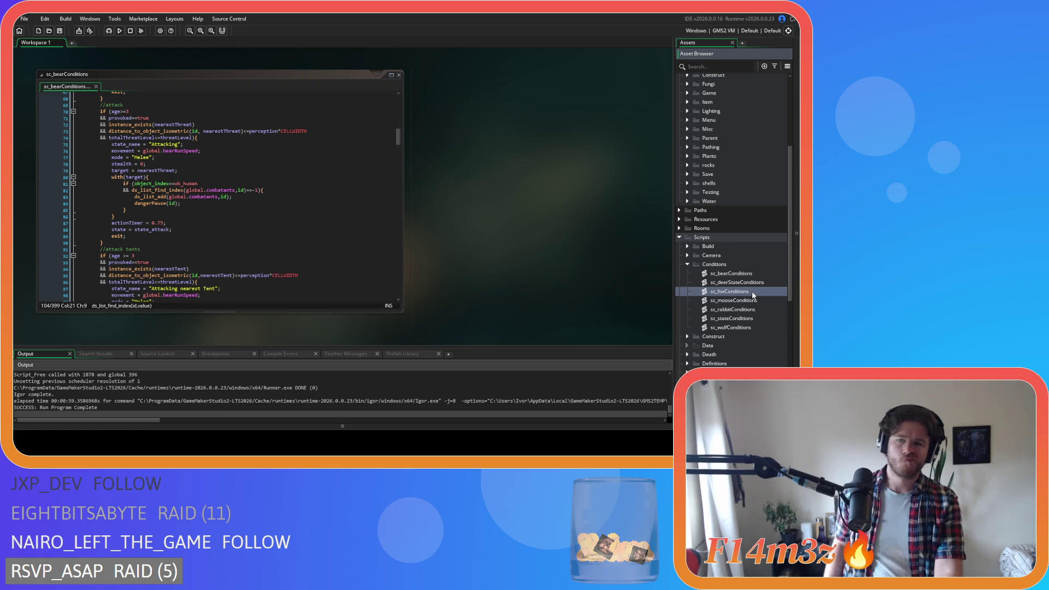
Open sc_deerStateConditions and tighten line 17's age check to if (age>=1){
double_click(737, 283)
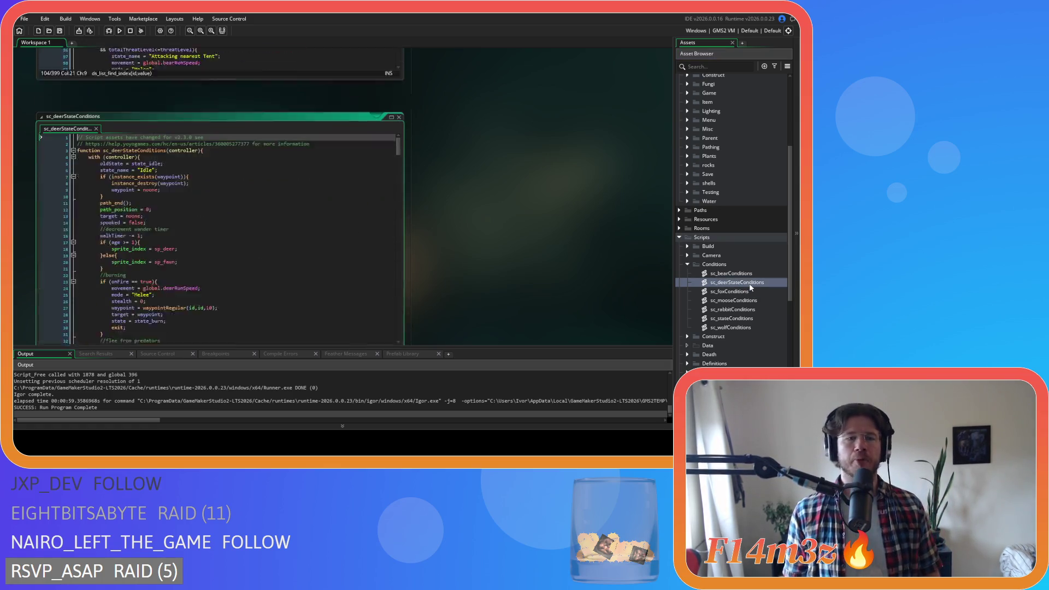
click(272, 162)
key(ctrl+f)
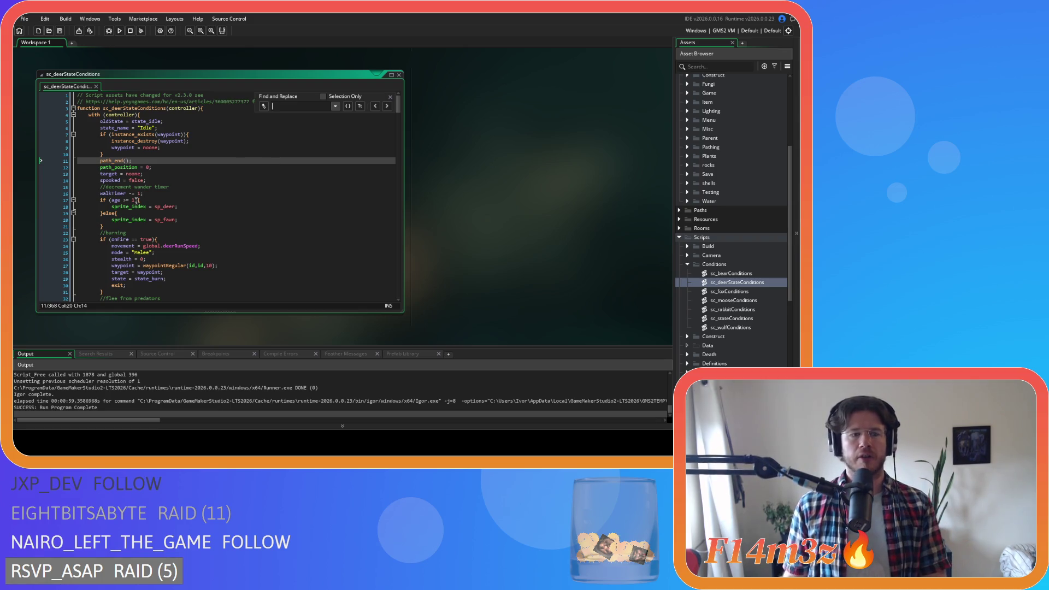
click(124, 200)
key(BackSpace)
key(Right)
key(Right)
key(Delete)
Find state_attack and place the caret after the Autumn attack's target assignment
click(294, 108)
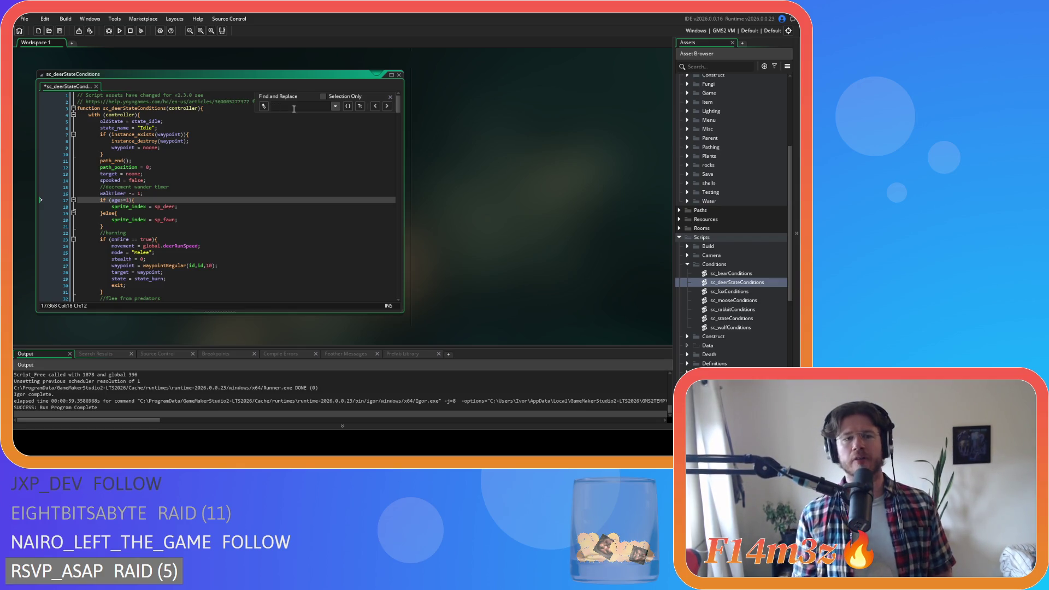
text(state_attack)
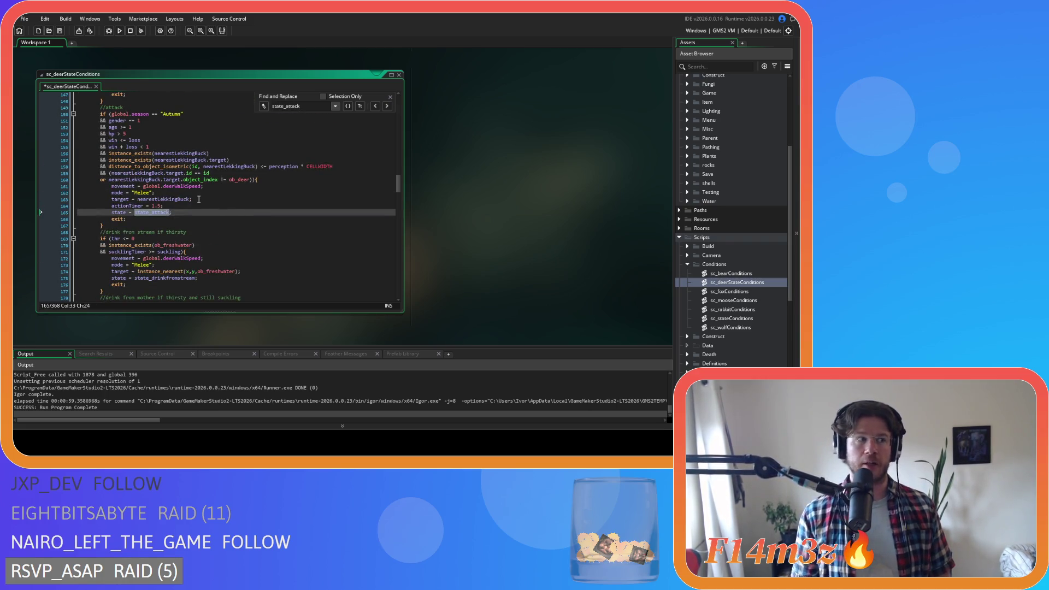
click(197, 214)
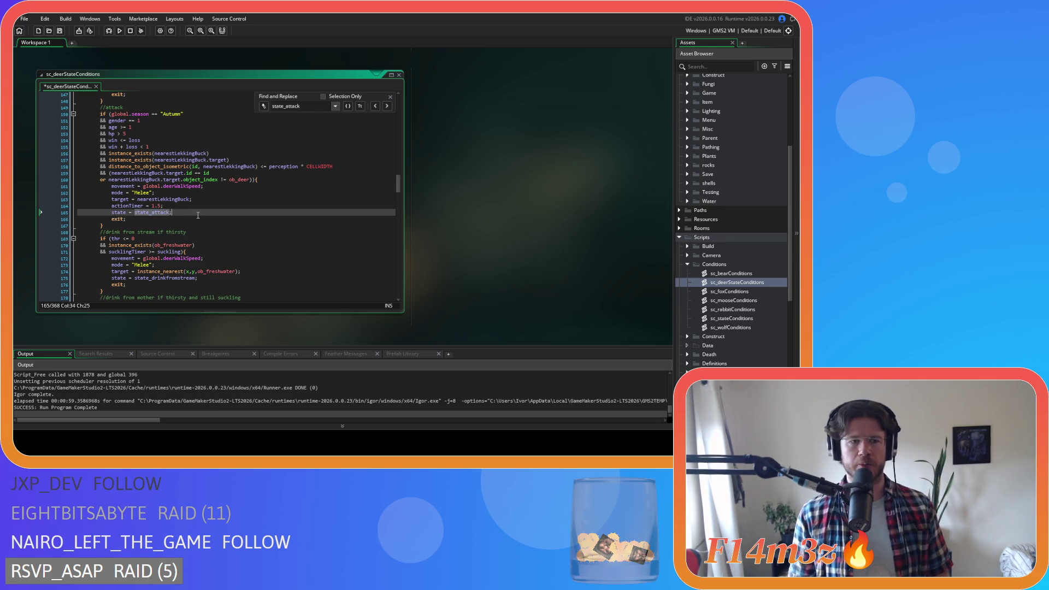
scroll(267, 204, up, 1)
click(268, 195)
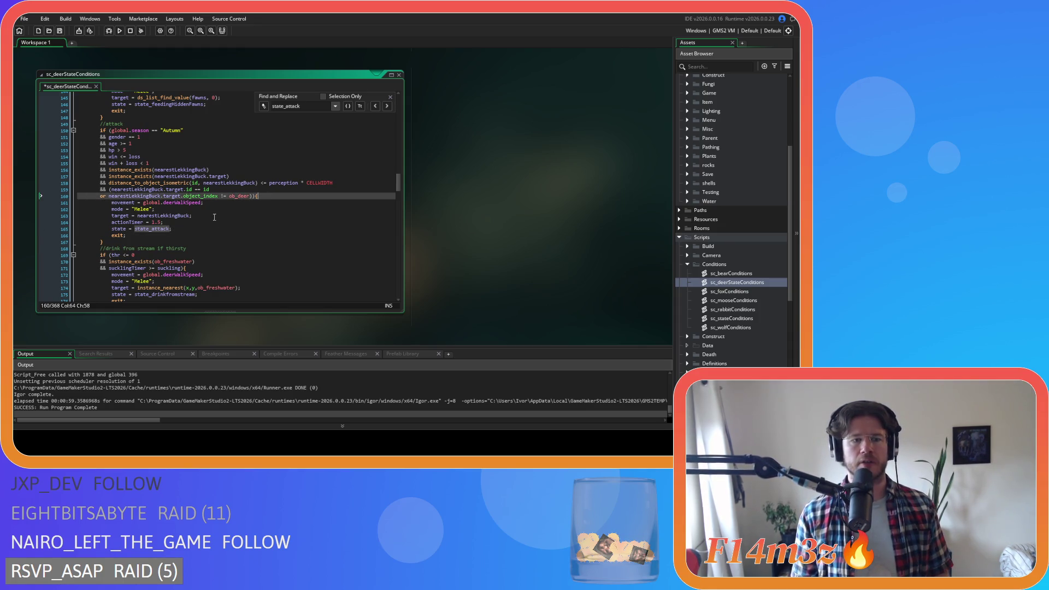
double_click(738, 274)
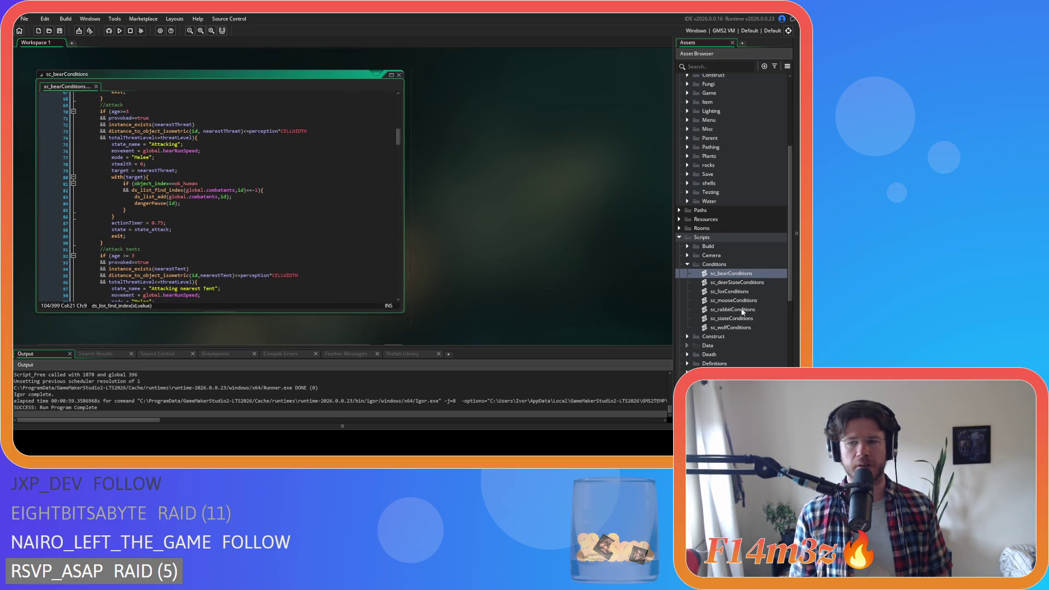
double_click(737, 282)
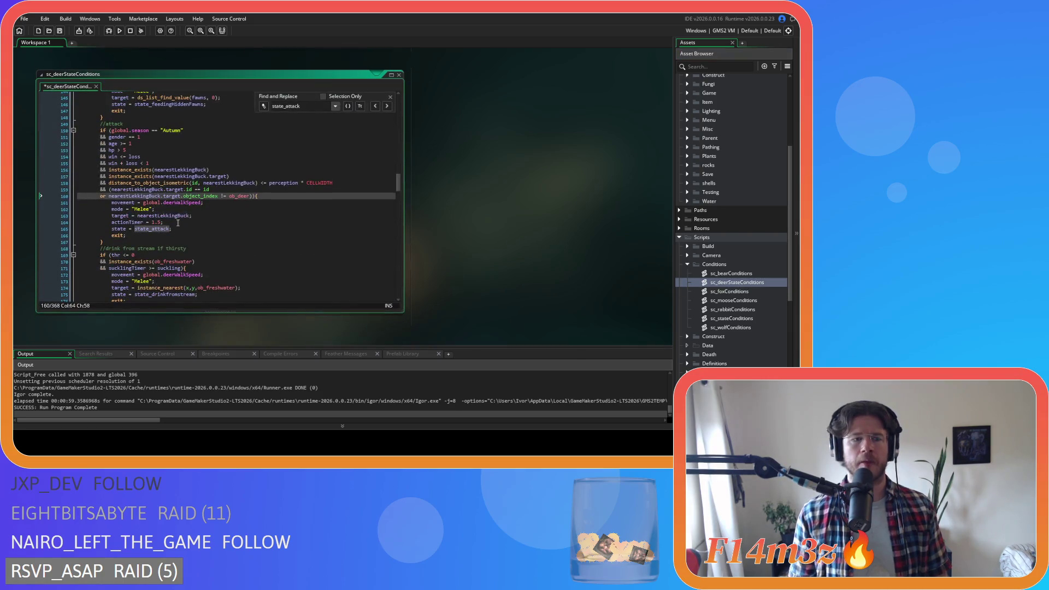
click(203, 212)
Paste the with(target) ob_human combatants block into the Autumn attack branch
key(ctrl+v)
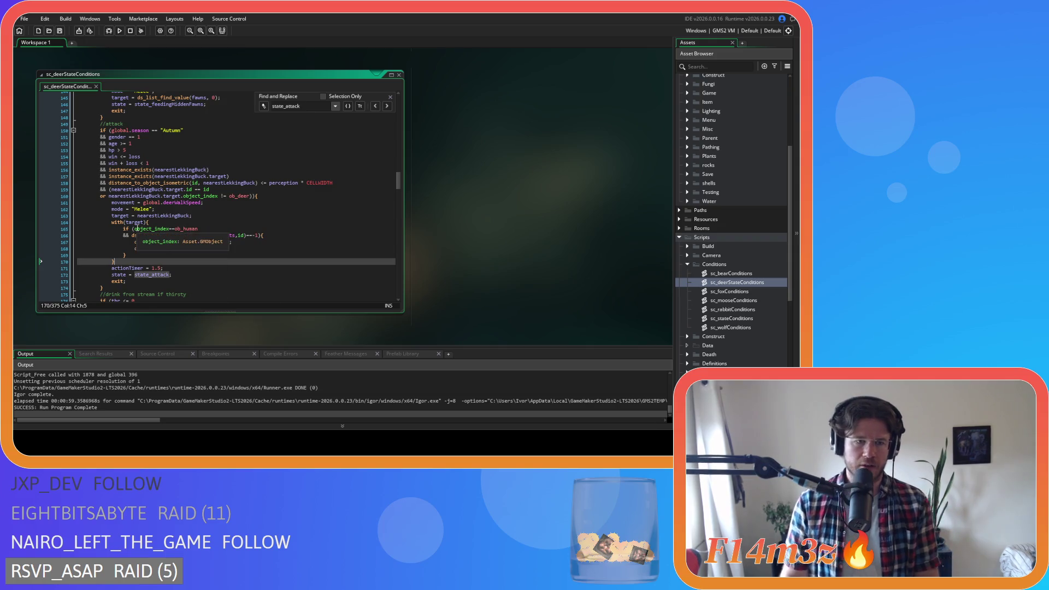
click(134, 229)
click(289, 241)
scroll(290, 253, down, 3)
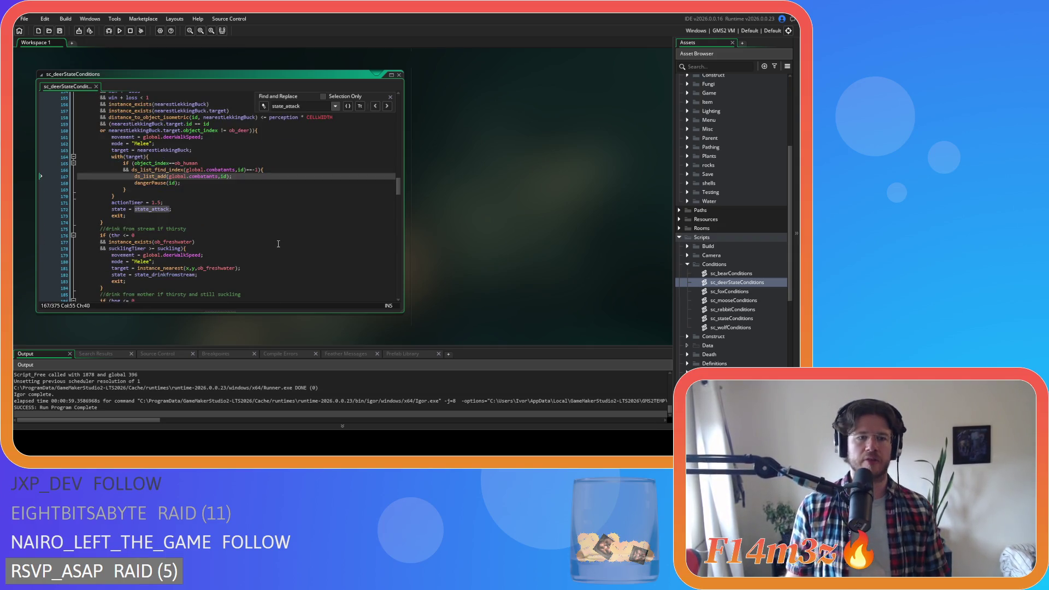
scroll(290, 253, up, 5)
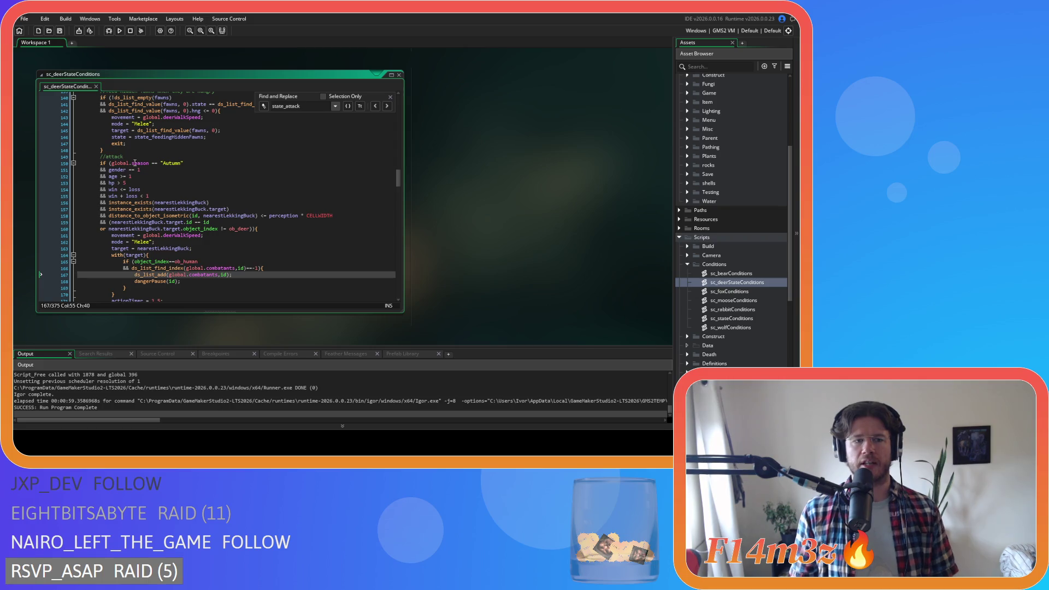
Remove the spaces around == and >= in the season, gender and age checks
click(156, 163)
key(BackSpace)
key(Delete)
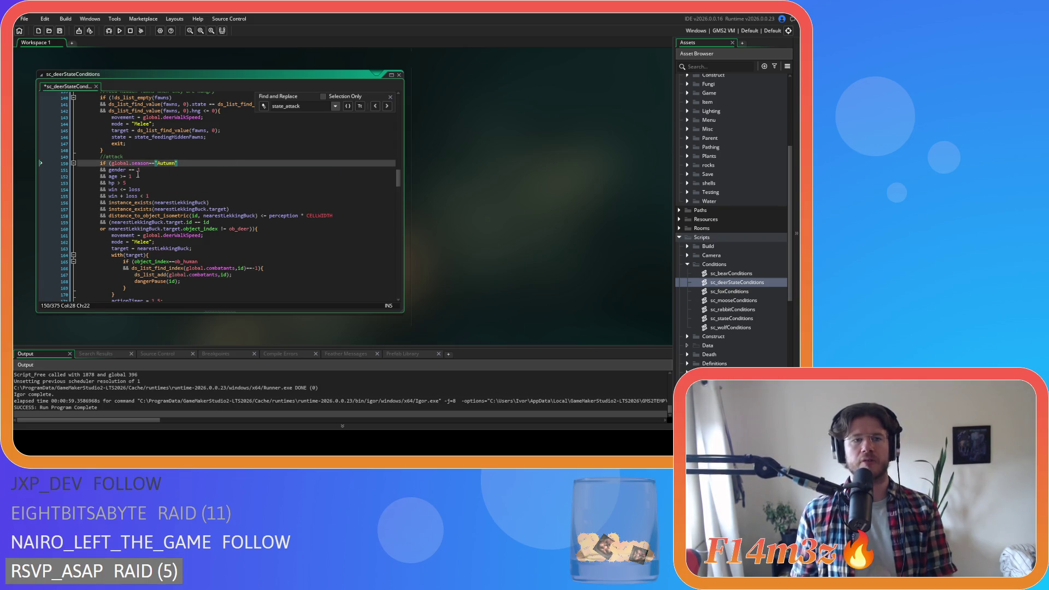
click(127, 169)
key(BackSpace)
key(Delete)
click(118, 176)
key(BackSpace)
key(Right)
key(Right)
key(Delete)
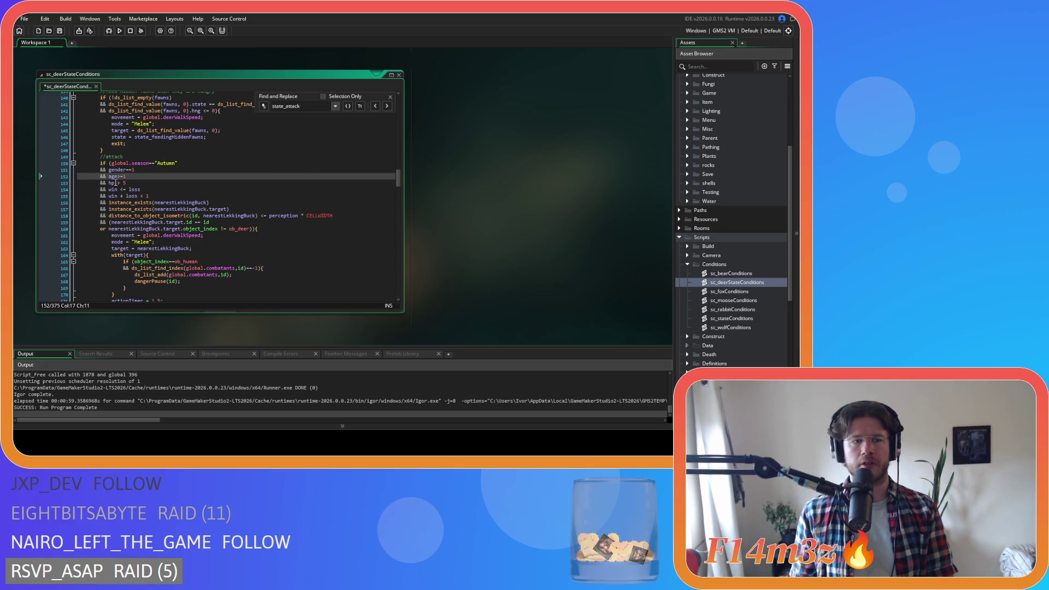
Tighten the spacing in the hp > 5, win<=loss and win + loss conditions
click(117, 182)
key(BackSpace)
key(Delete)
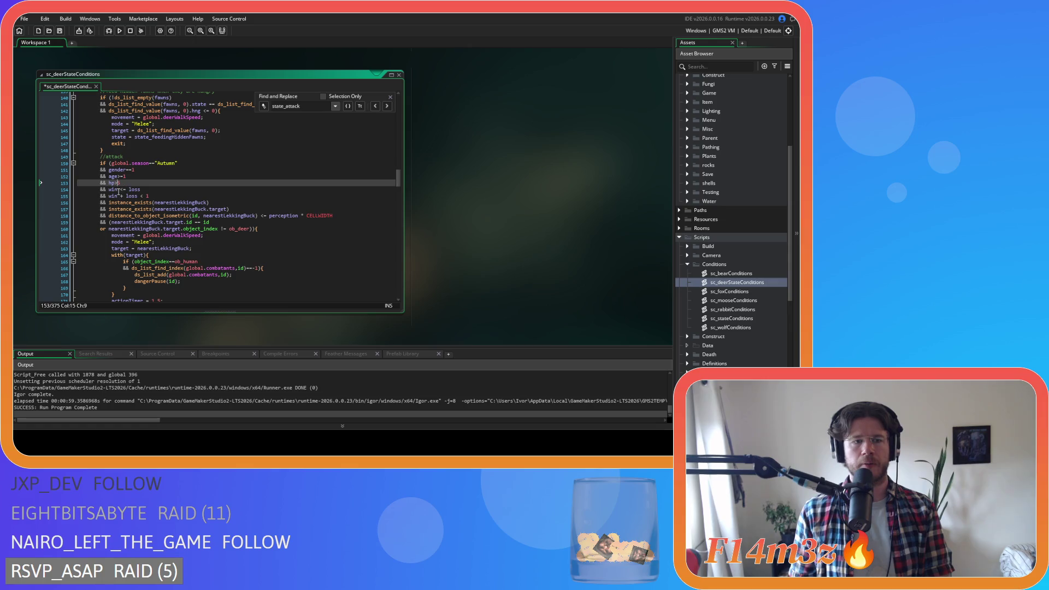
click(120, 189)
key(BackSpace)
key(Right)
key(Right)
key(Delete)
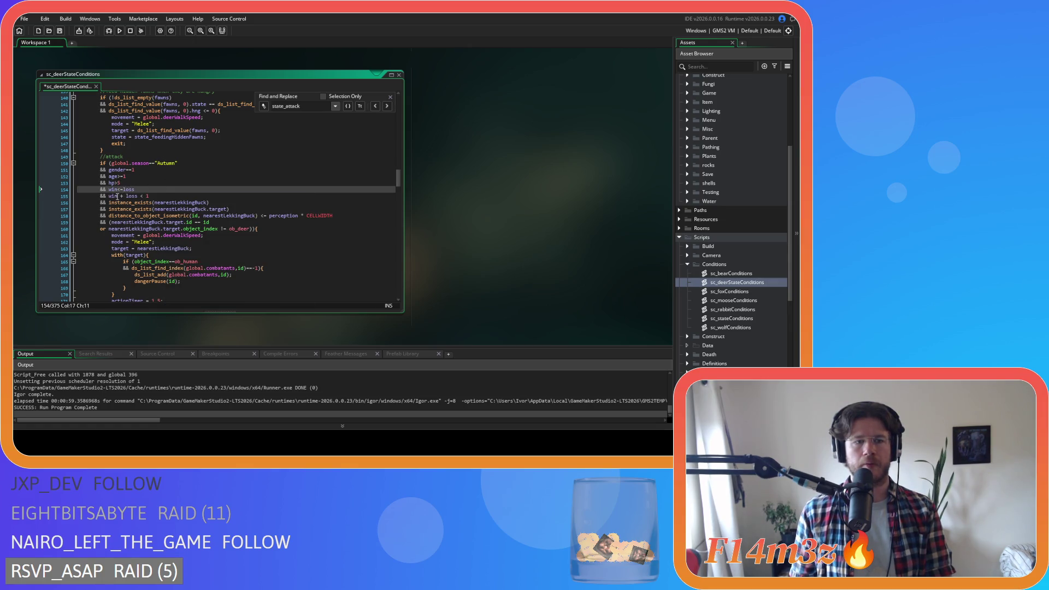
click(118, 196)
key(BackSpace)
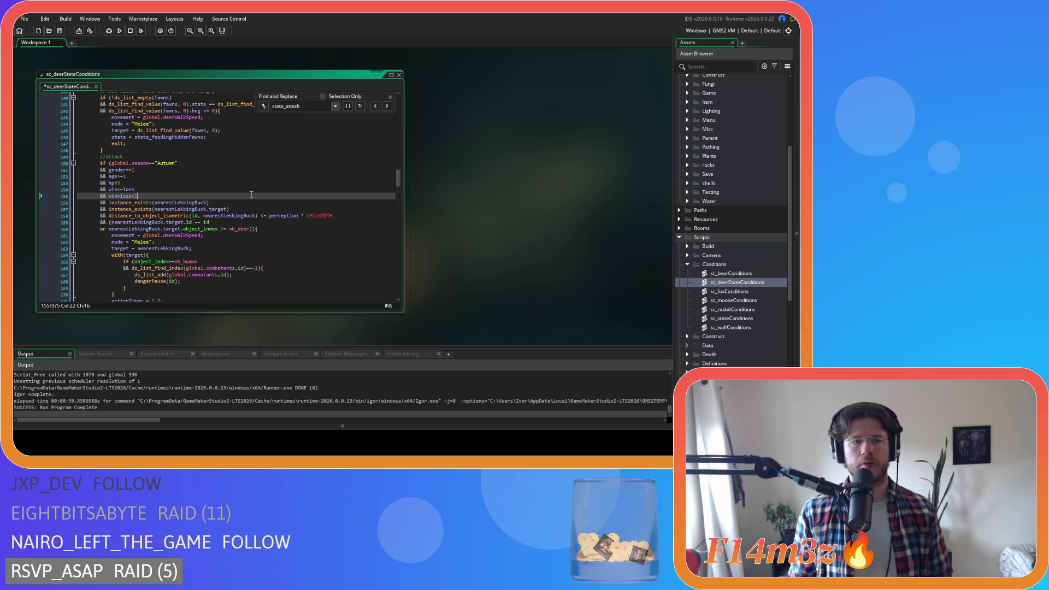
Strip the spaces around <= perception on line 158 and save the deer script
click(260, 215)
key(BackSpace)
key(Right)
key(Right)
key(Delete)
key(Right)
key(Right)
key(Right)
key(Delete)
key(Right)
key(Delete)
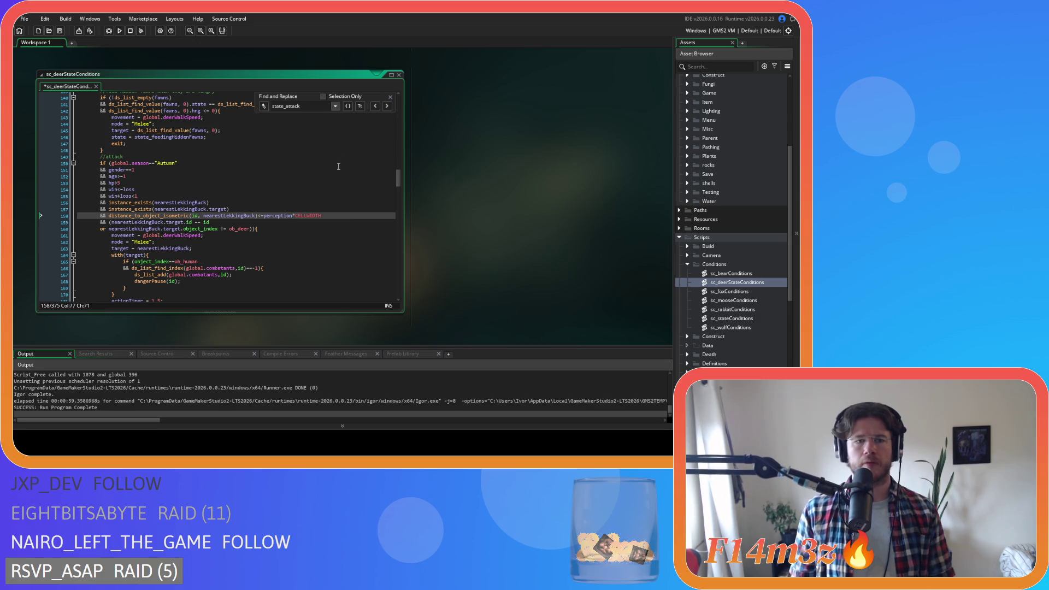
key(ctrl+s)
Remove the spaces around id, == and != on lines 158–160, save, and close Find and Replace
click(203, 215)
key(BackSpace)
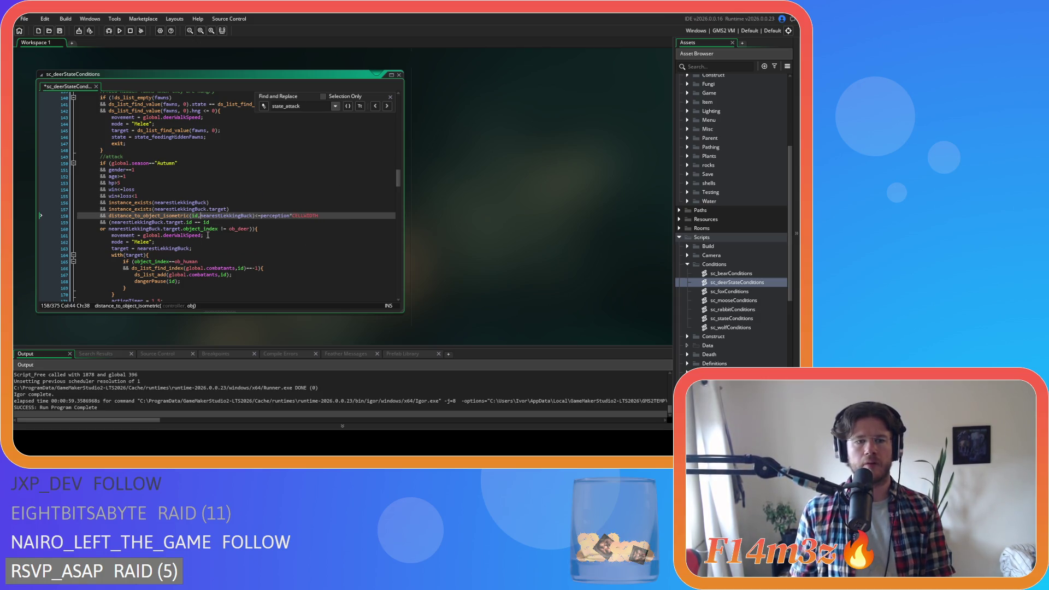
click(195, 222)
key(BackSpace)
key(Right)
key(Right)
click(222, 228)
key(BackSpace)
key(Down)
key(Down)
key(Down)
key(ctrl+s)
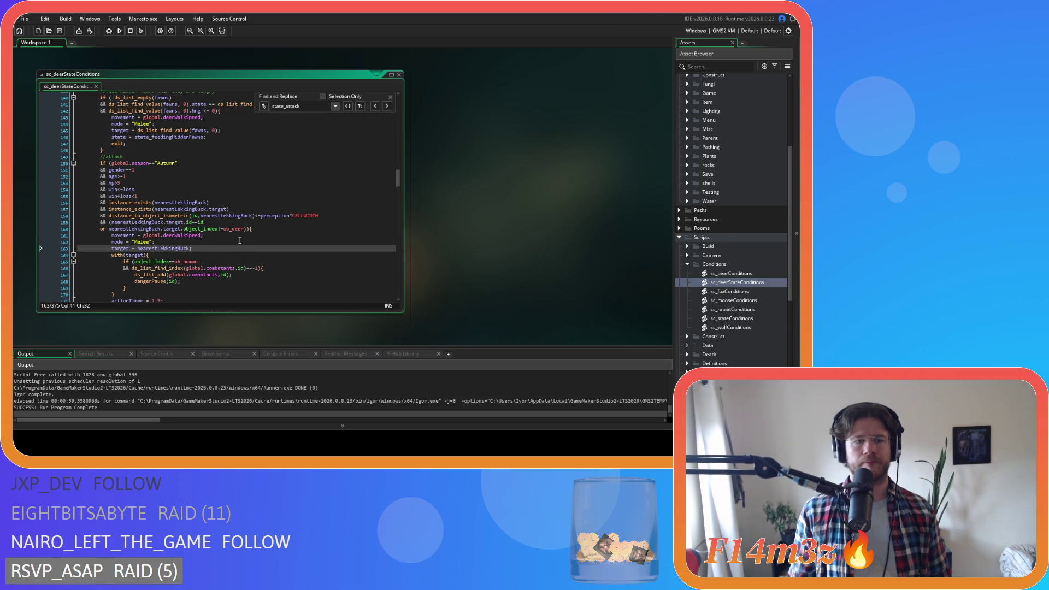
click(390, 97)
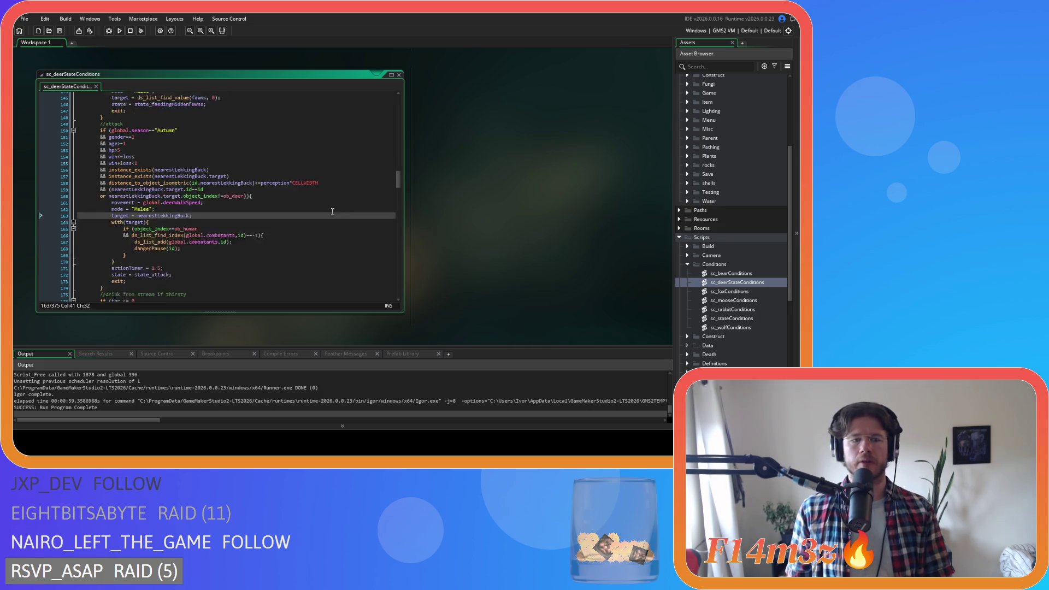
Paste the with(target) human combatants block after target = nearestThreat in sc_foxConditions and save
double_click(757, 292)
click(245, 187)
scroll(245, 186, down, 5)
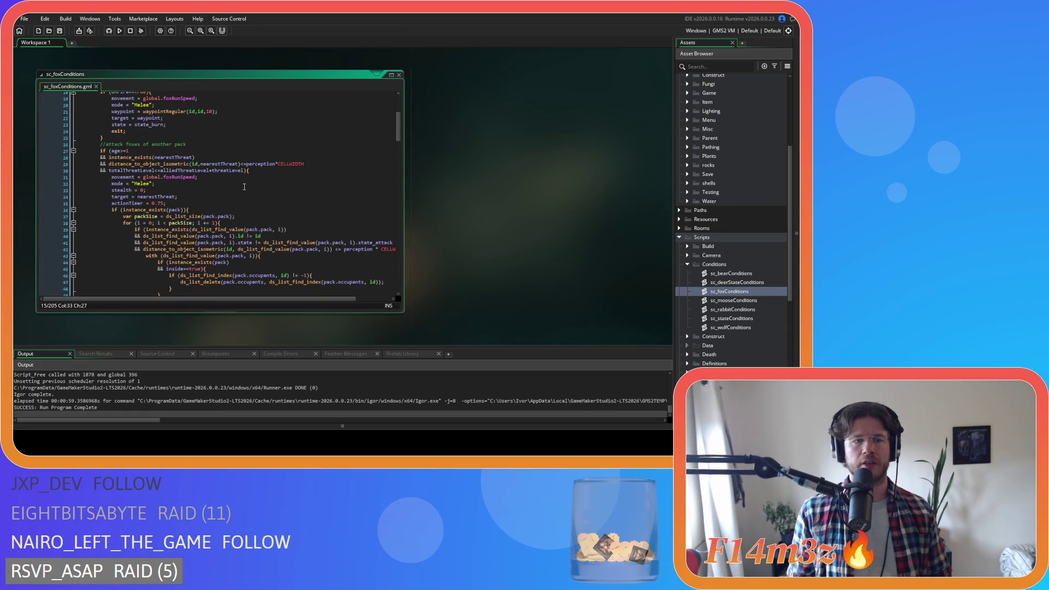
scroll(244, 186, down, 2)
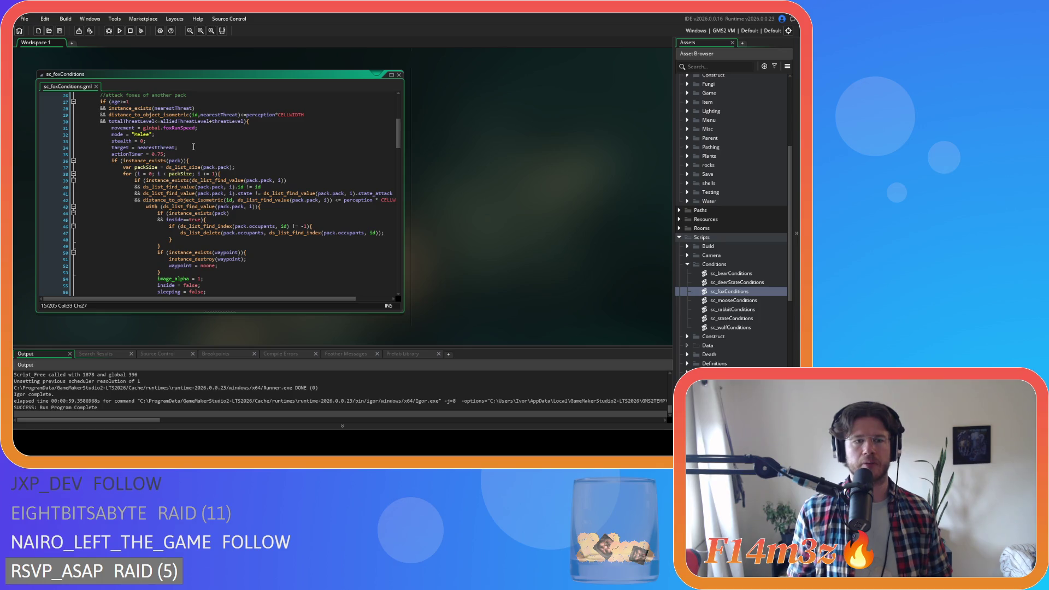
click(194, 146)
key(Return)
key(ctrl+v)
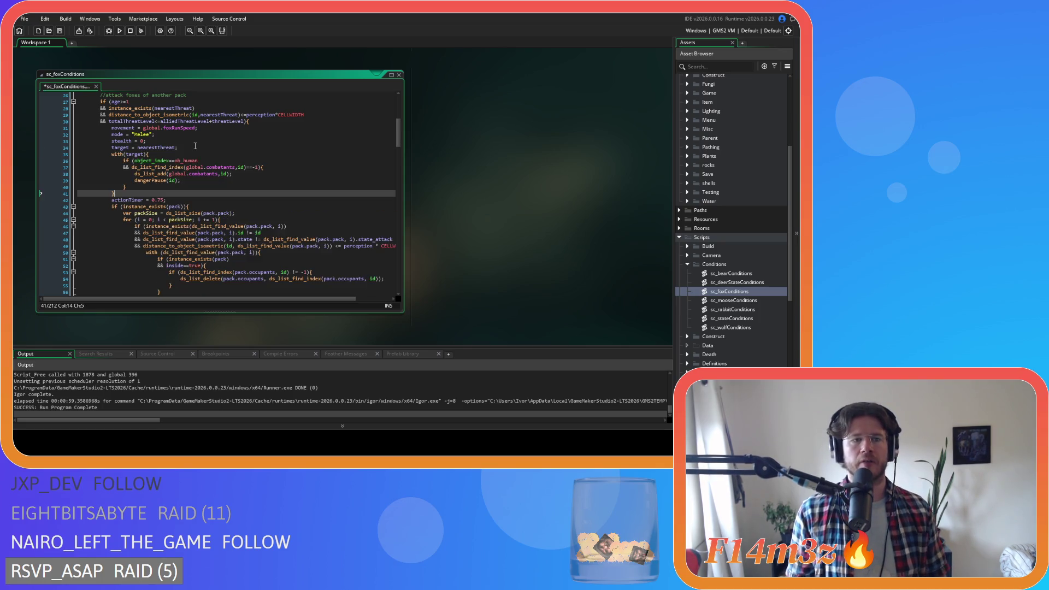
key(ctrl+s)
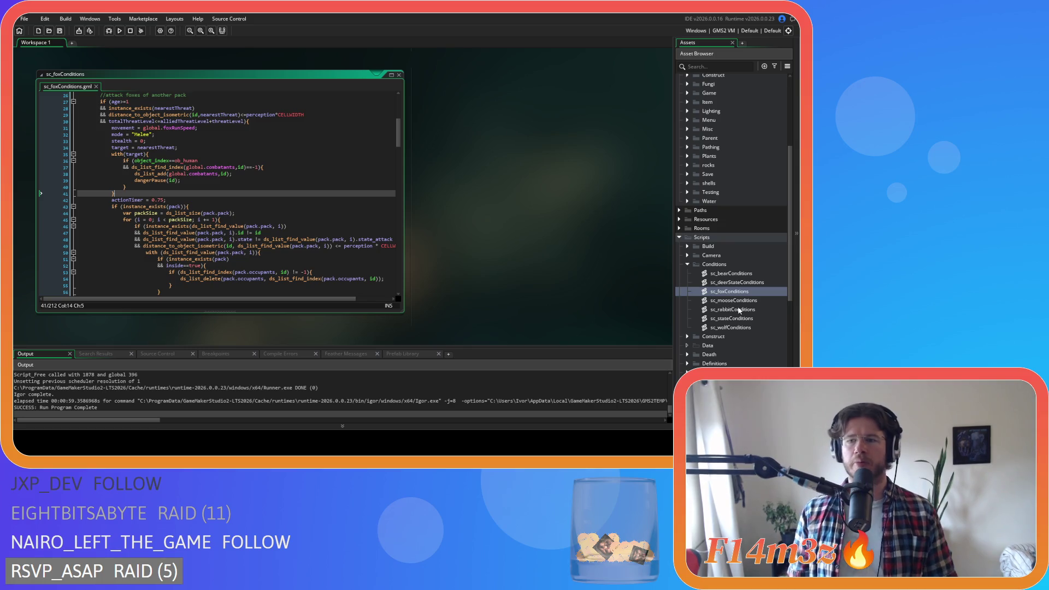
In sc_mooseConditions, replace the attack's old combatants check with the with(target) human-target check
double_click(749, 303)
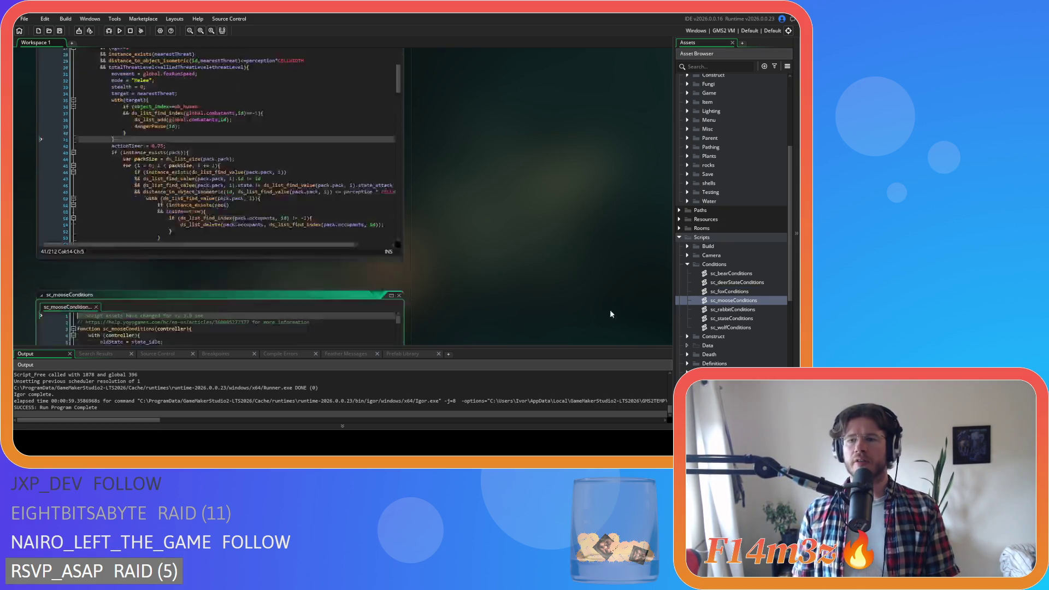
scroll(314, 254, down, 10)
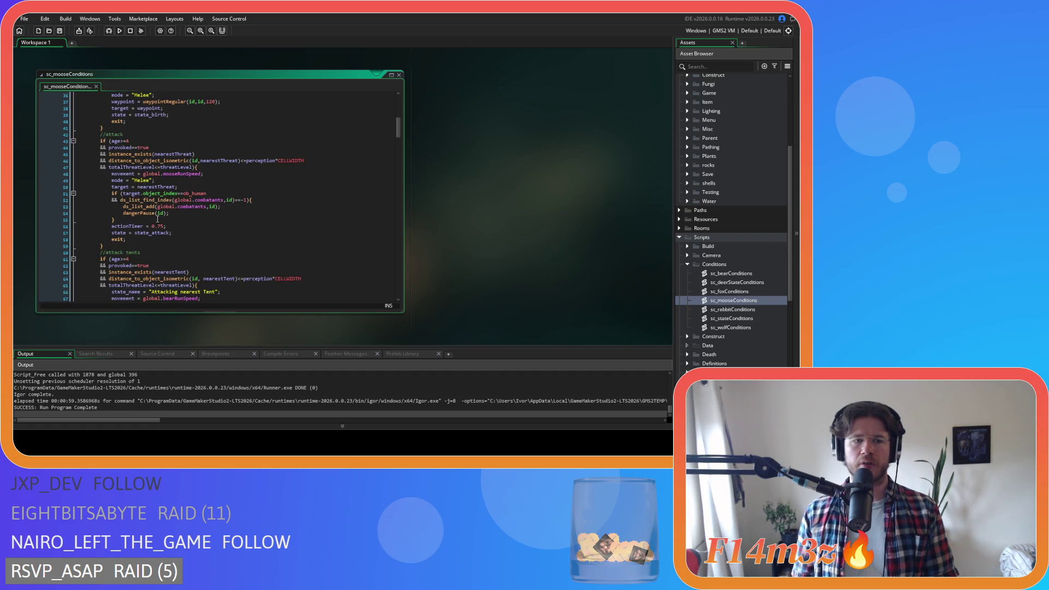
drag(126, 220, 111, 201)
key(ctrl+v)
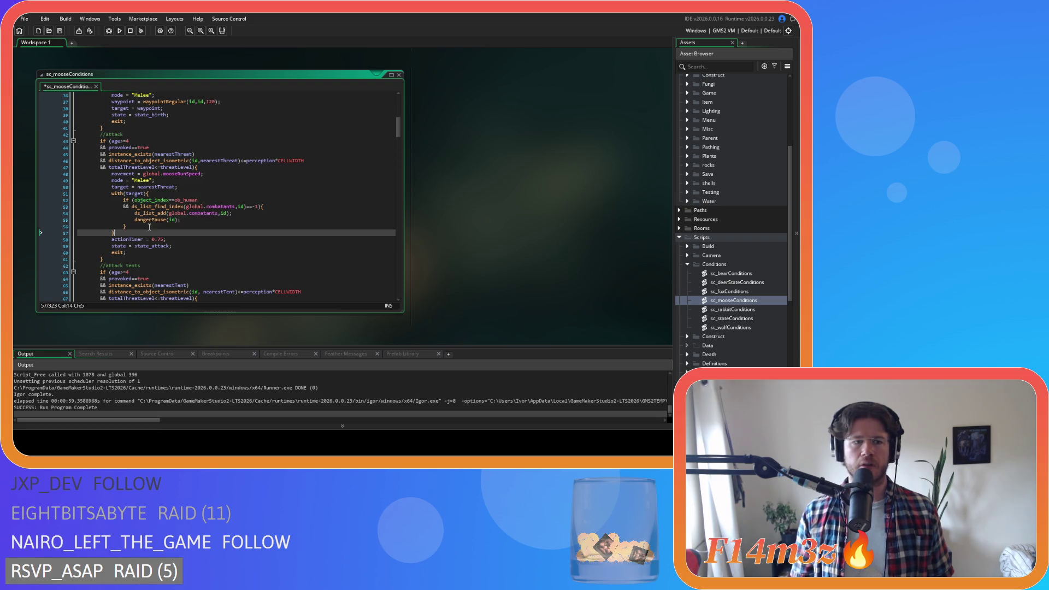
Wrap the tent attack's combatants check in with(target) without the human condition, then reopen sc_bearConditions
scroll(179, 236, down, 7)
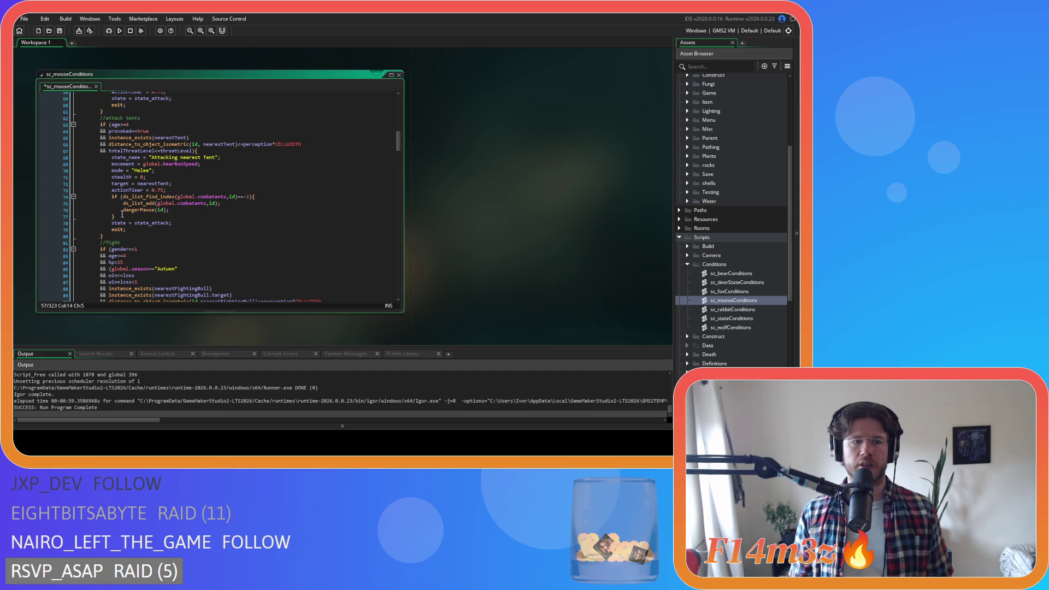
mouse_move(122, 216)
mouse_down()
mouse_move(111, 196)
mouse_move(131, 210)
mouse_up()
key(ctrl+v)
key(BackSpace)
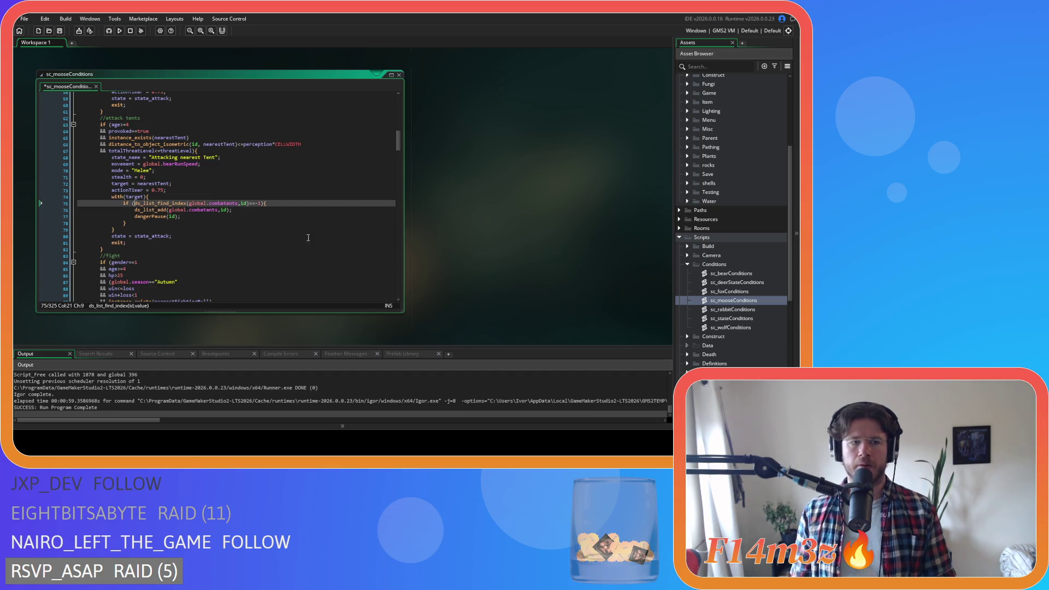
double_click(727, 273)
click(258, 235)
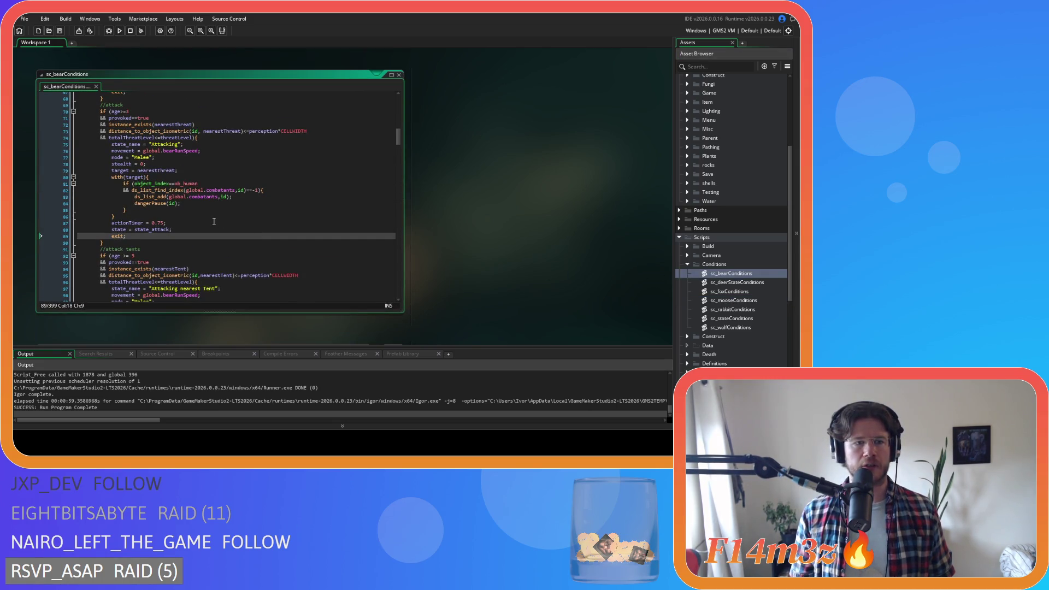
Check the combatants line in sc_bearConditions' tent attack, then open sc_wolfConditions
scroll(214, 222, down, 6)
click(190, 226)
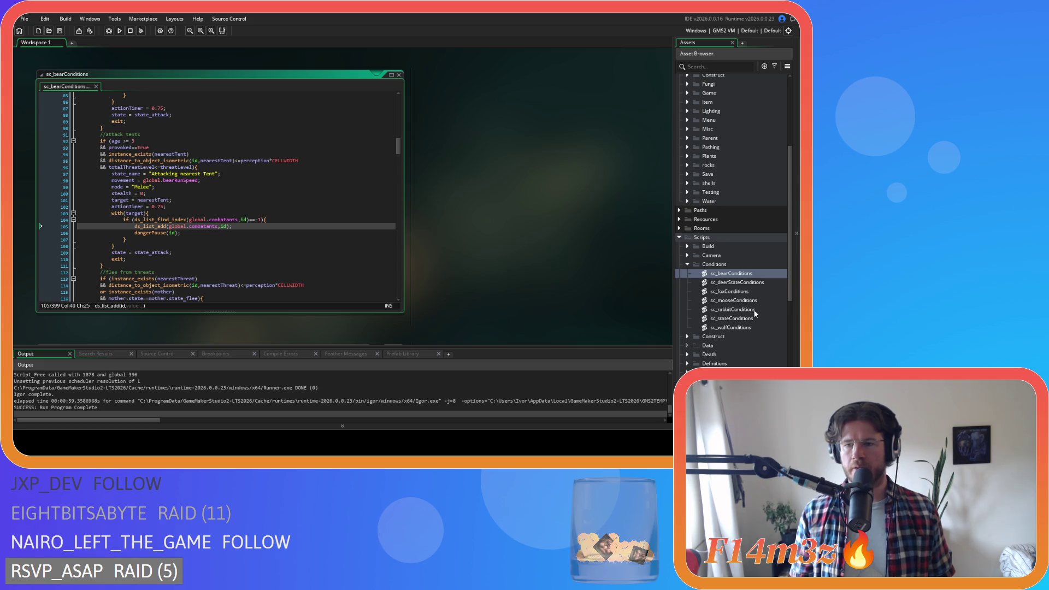
click(754, 310)
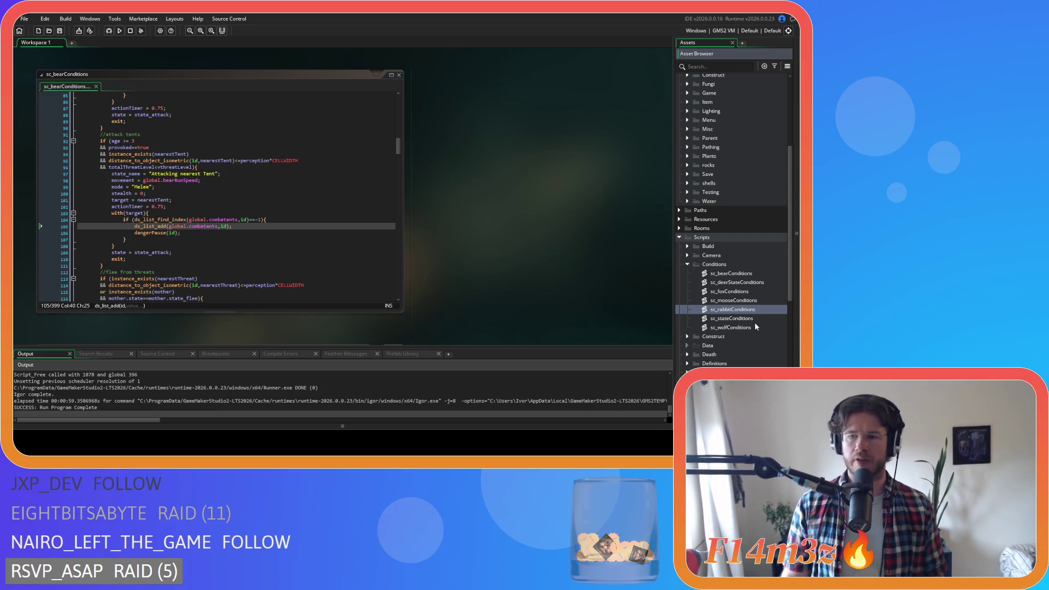
double_click(754, 326)
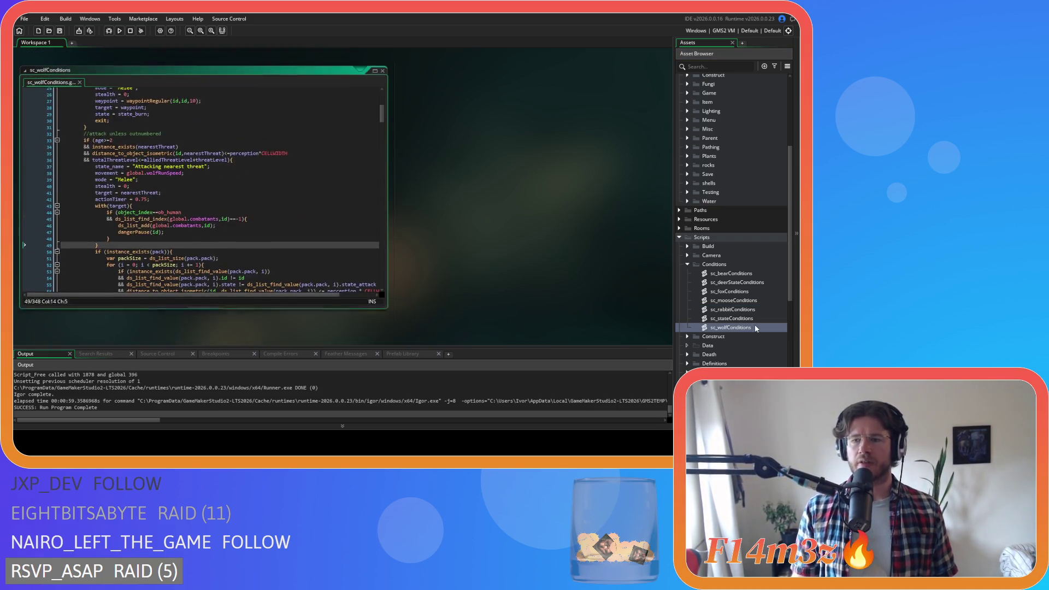
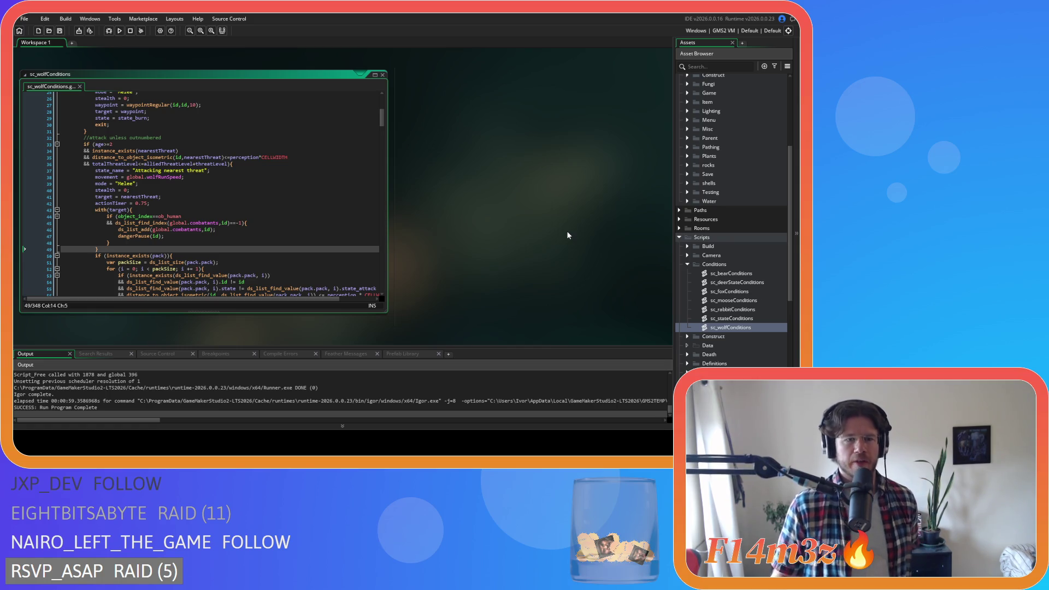
Review the combatants list lookup and the tent attack block in the wolf conditions script
click(224, 223)
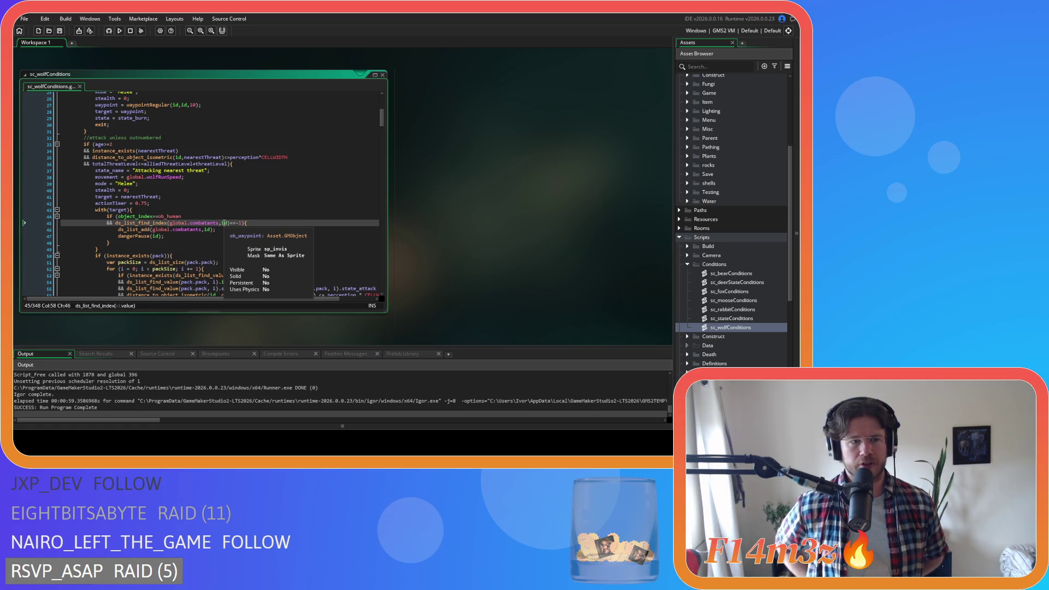
scroll(224, 222, down, 9)
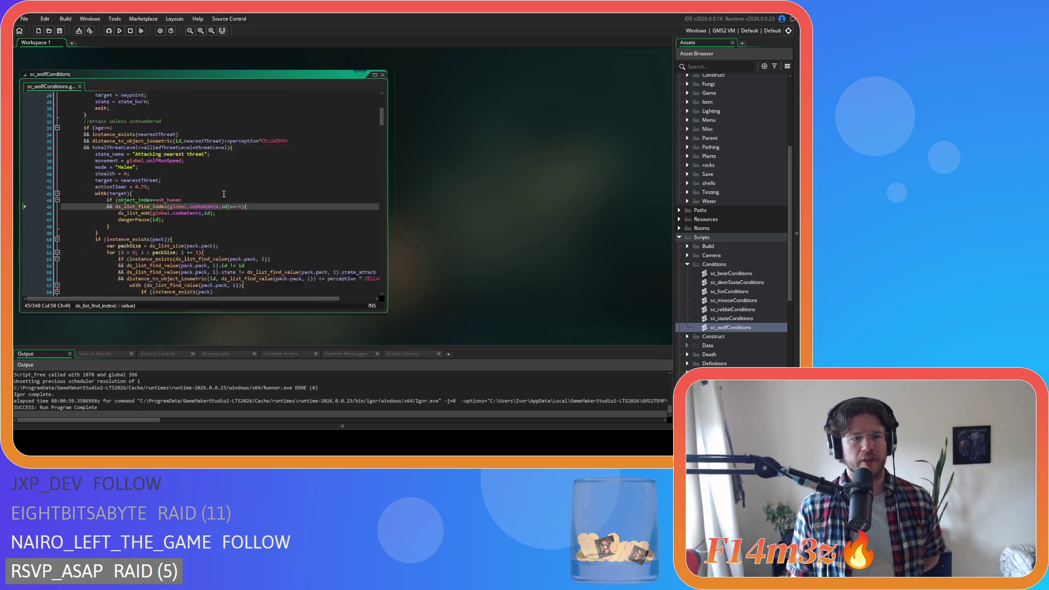
scroll(230, 189, down, 8)
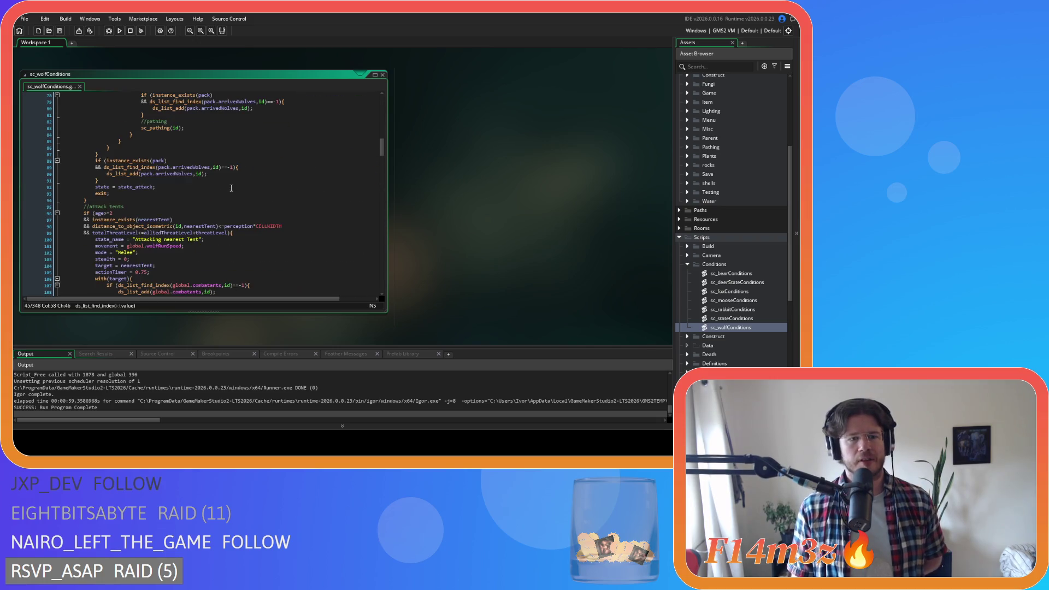
scroll(231, 187, down, 4)
click(265, 222)
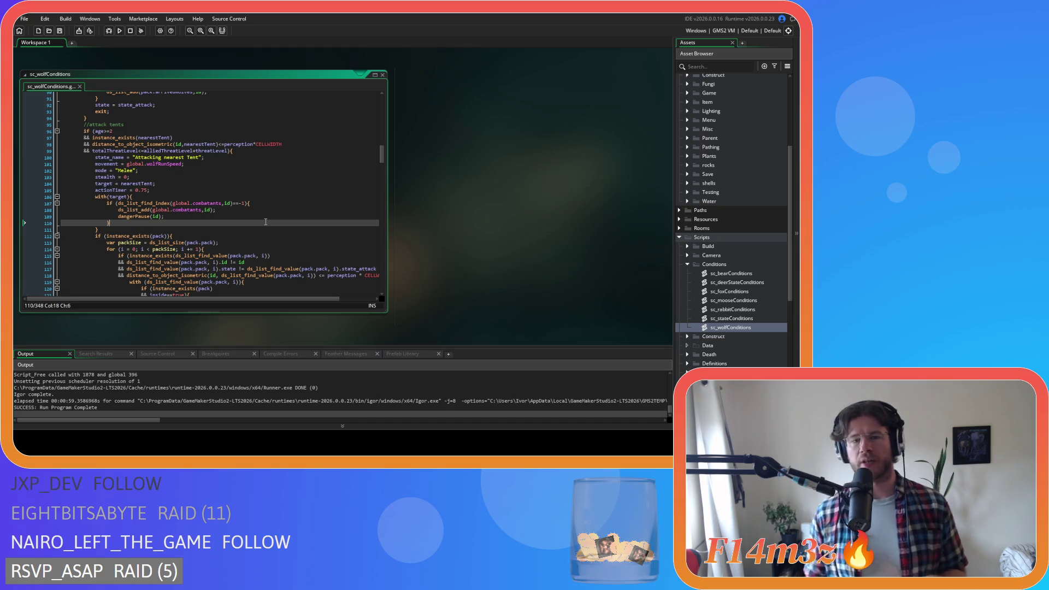
Close all script windows and open ob_wolf from Objects > Animal > Predators
right_click(512, 158)
mouse_move(524, 170)
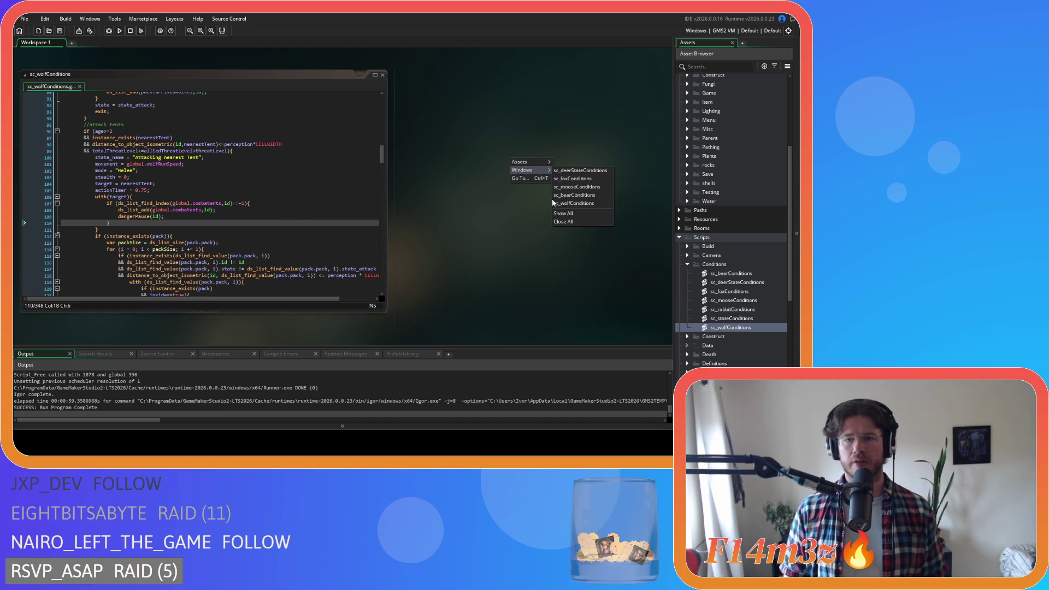
click(580, 223)
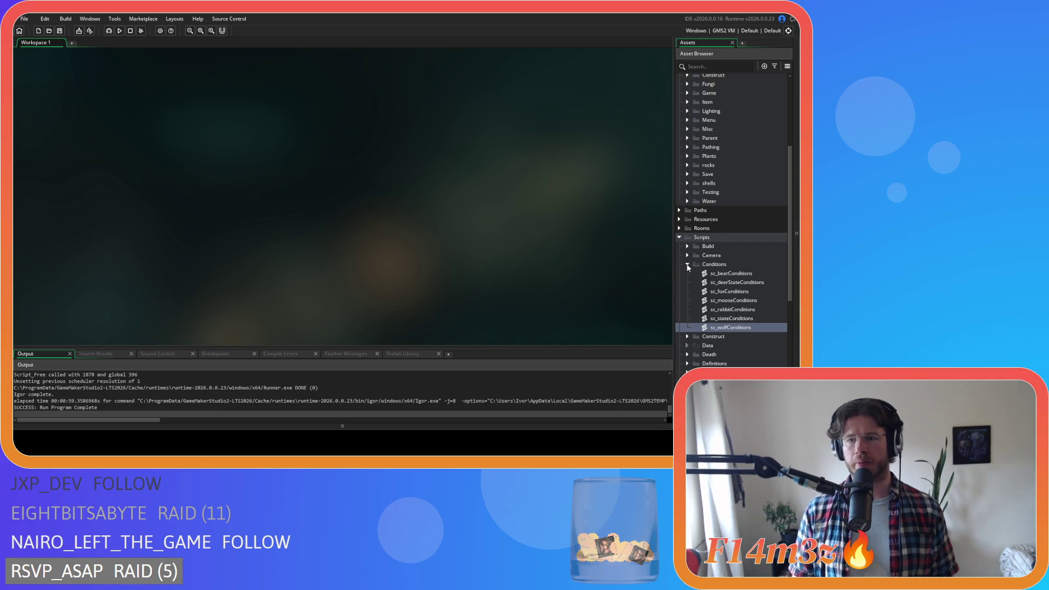
click(678, 238)
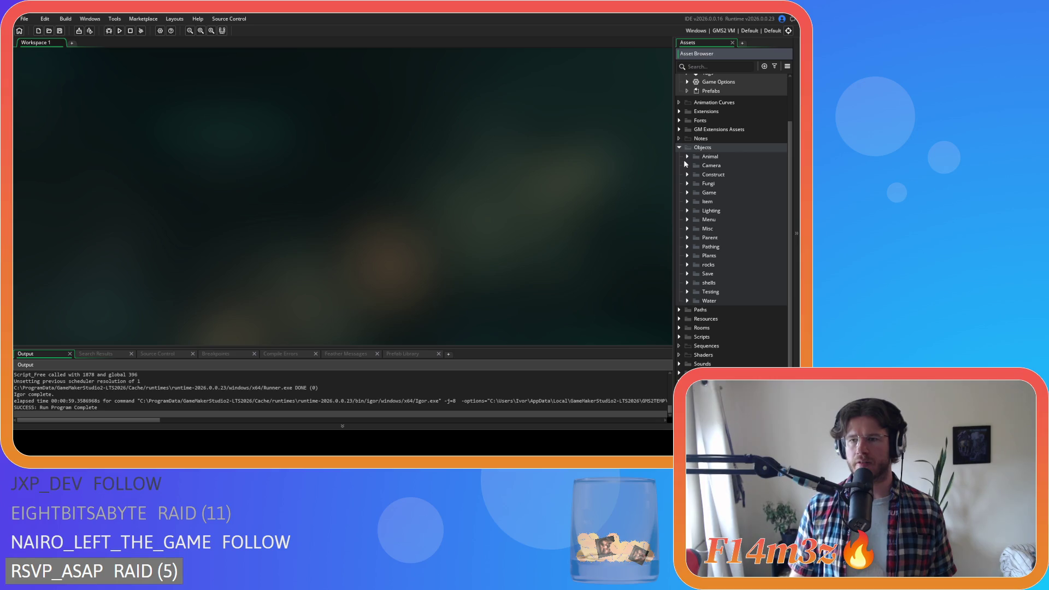
click(687, 156)
click(696, 175)
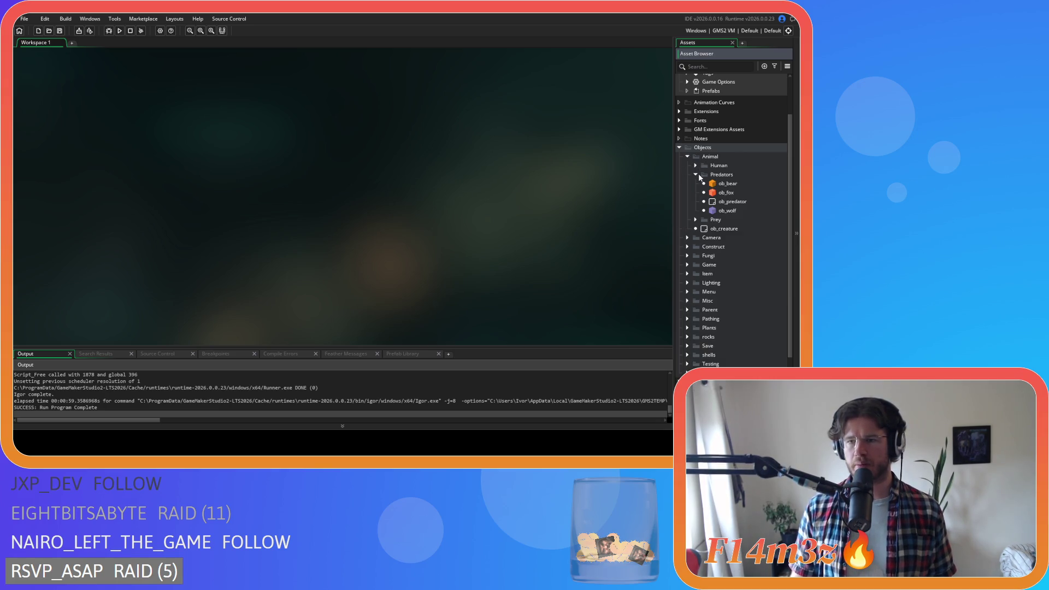
double_click(741, 210)
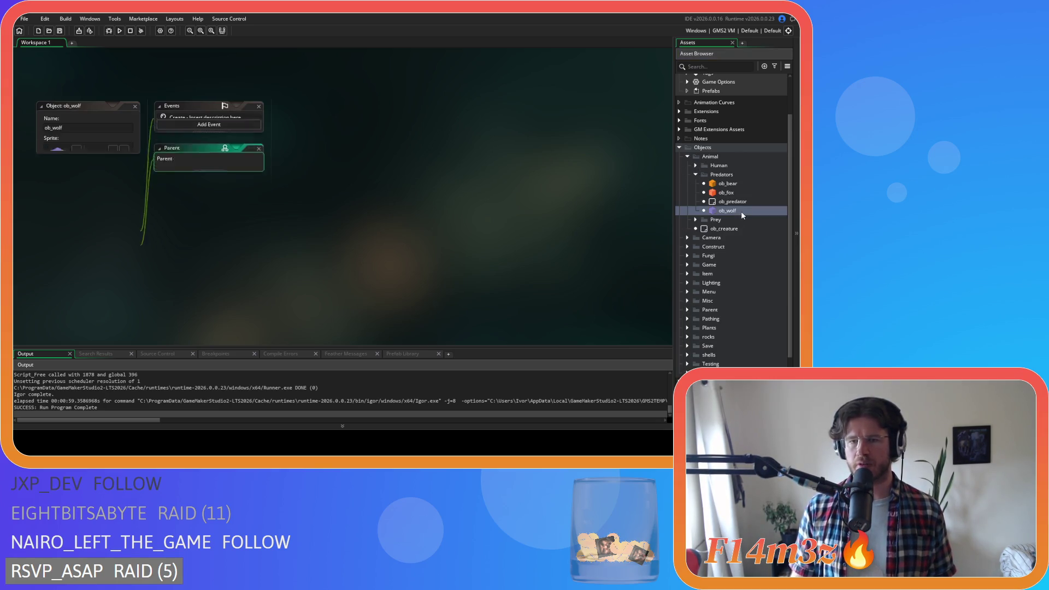
Search ob_wolf's Step code for threatMap
key(ctrl+f)
text(thr)
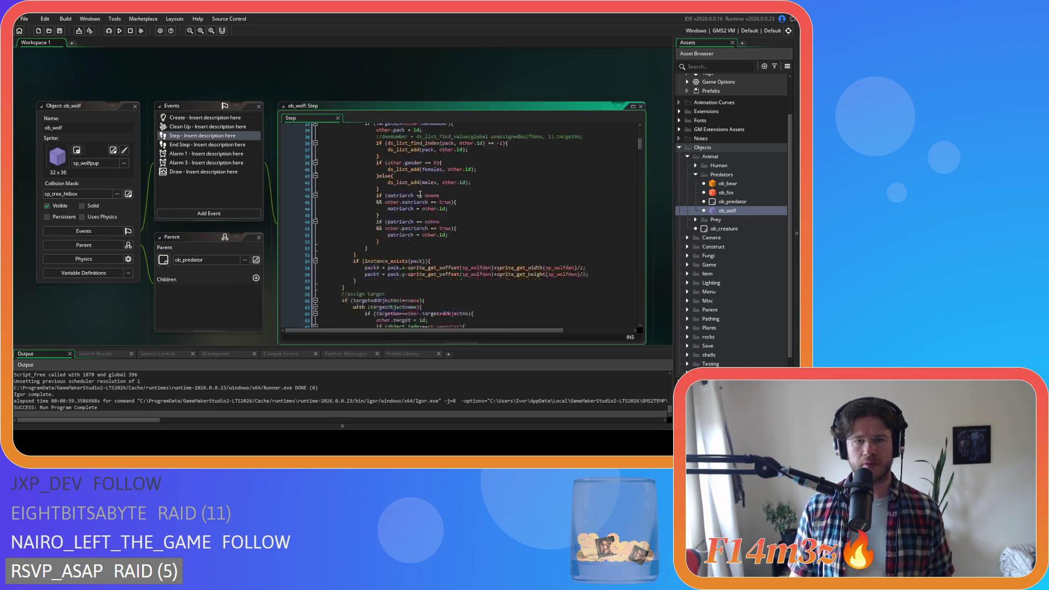
text(eatMap)
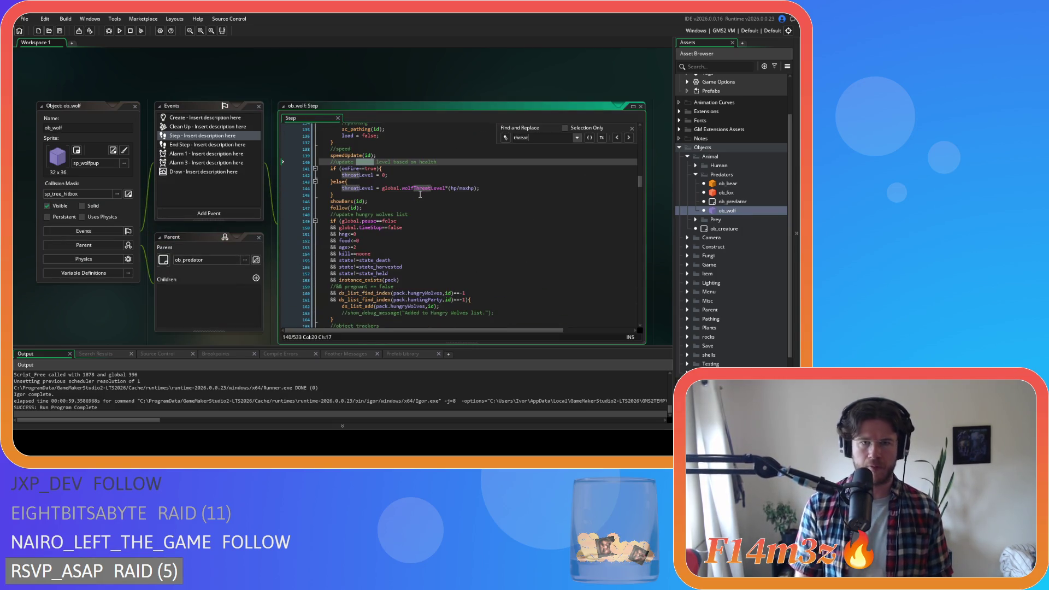
scroll(558, 252, down, 10)
scroll(623, 158, up, 2)
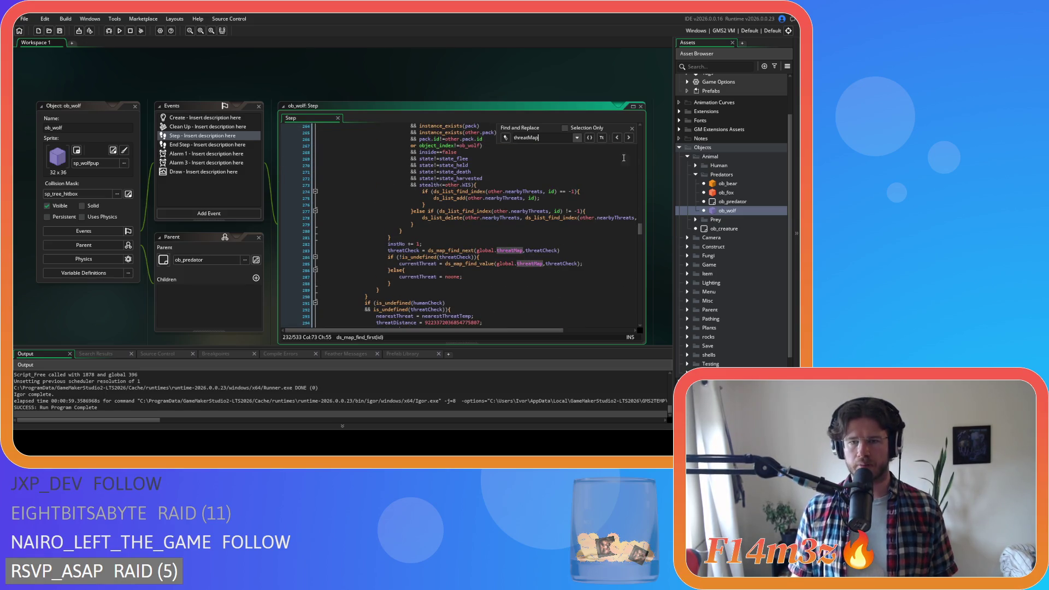
click(631, 128)
Select and copy the threat-map loop from the Step event
scroll(492, 218, down, 2)
click(377, 263)
mouse_move(377, 263)
mouse_down()
mouse_move(391, 213)
mouse_move(342, 237)
mouse_move(365, 231)
mouse_up()
scroll(386, 248, up, 5)
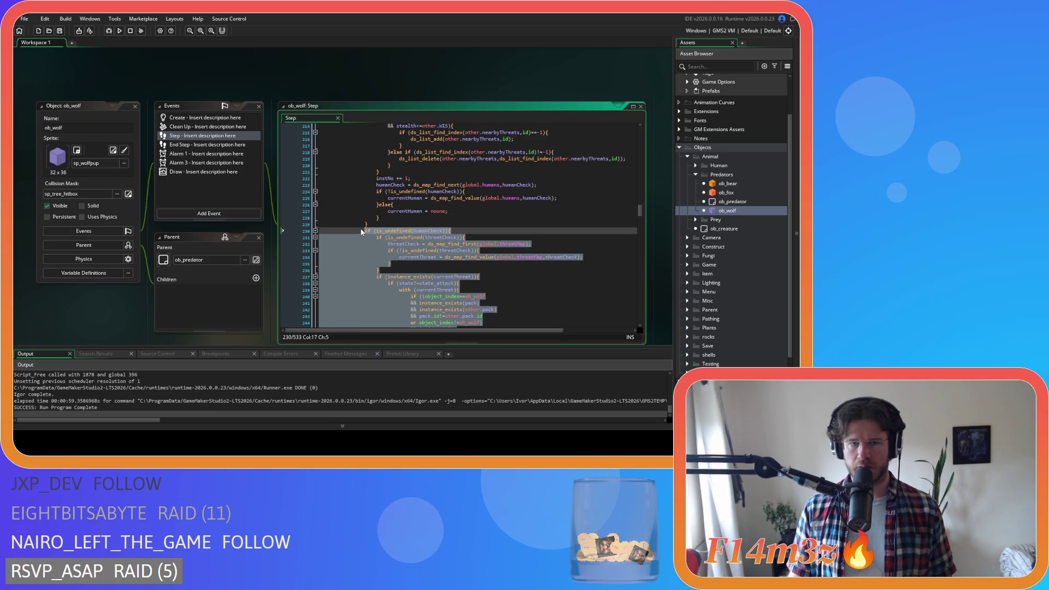
right_click(401, 257)
click(424, 260)
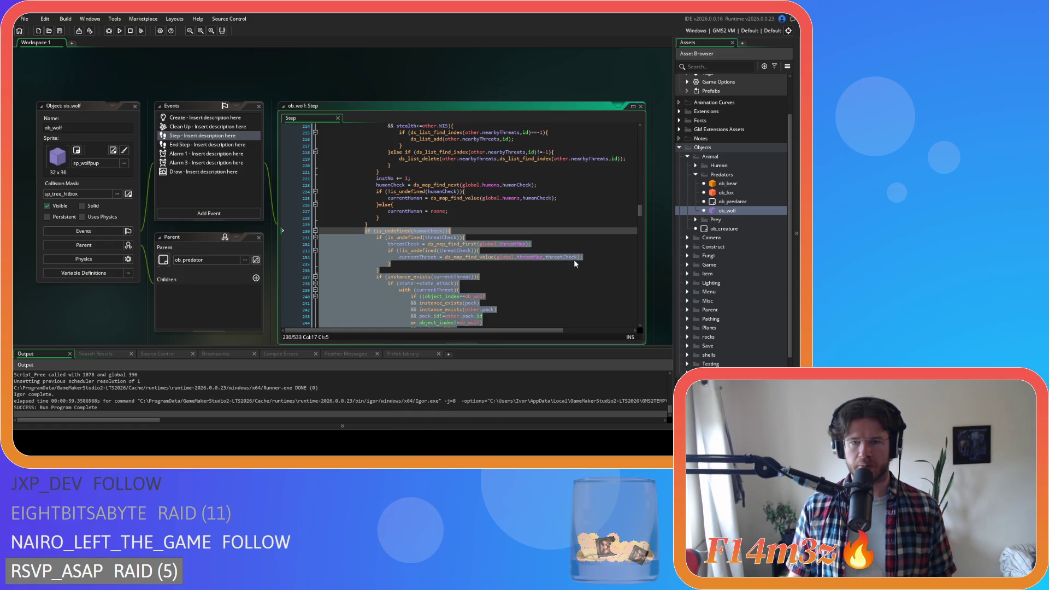
scroll(393, 273, down, 4)
right_click(384, 222)
click(419, 240)
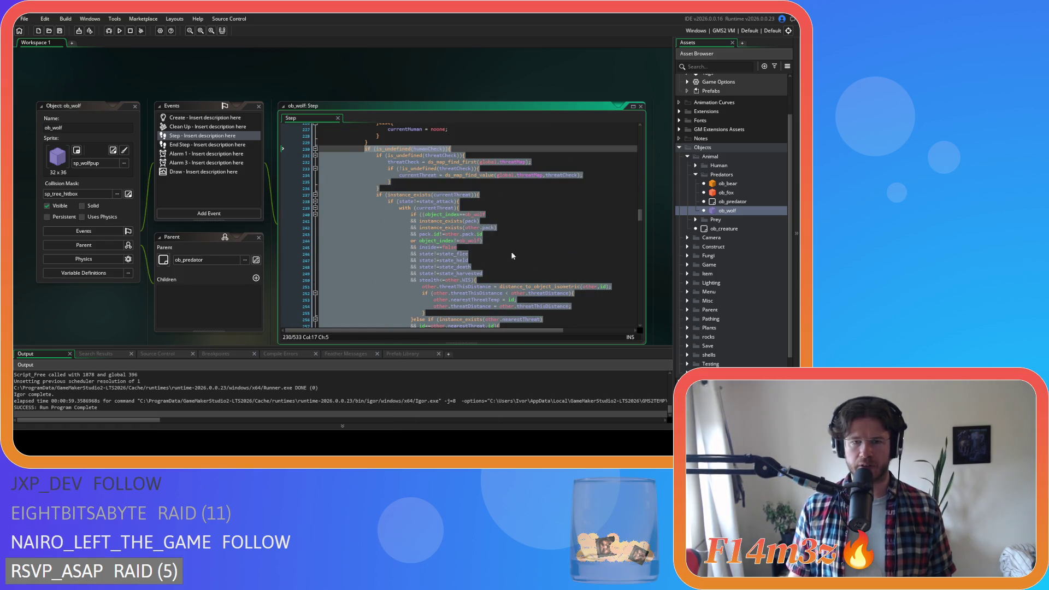
click(378, 188)
scroll(378, 188, up, 2)
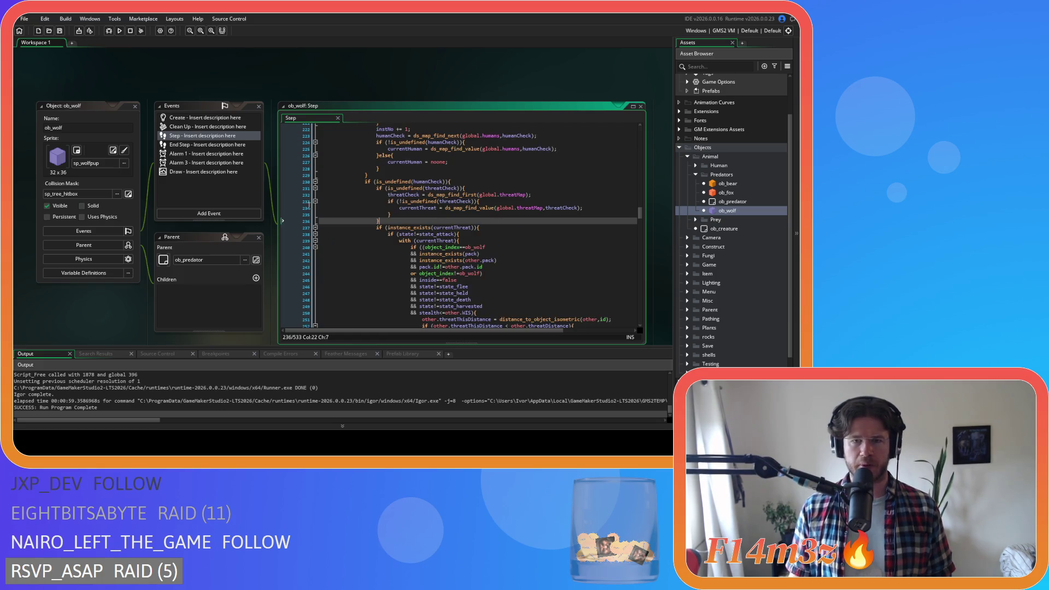
Close and reopen the ob_wolf editor with its Create event code showing
double_click(131, 108)
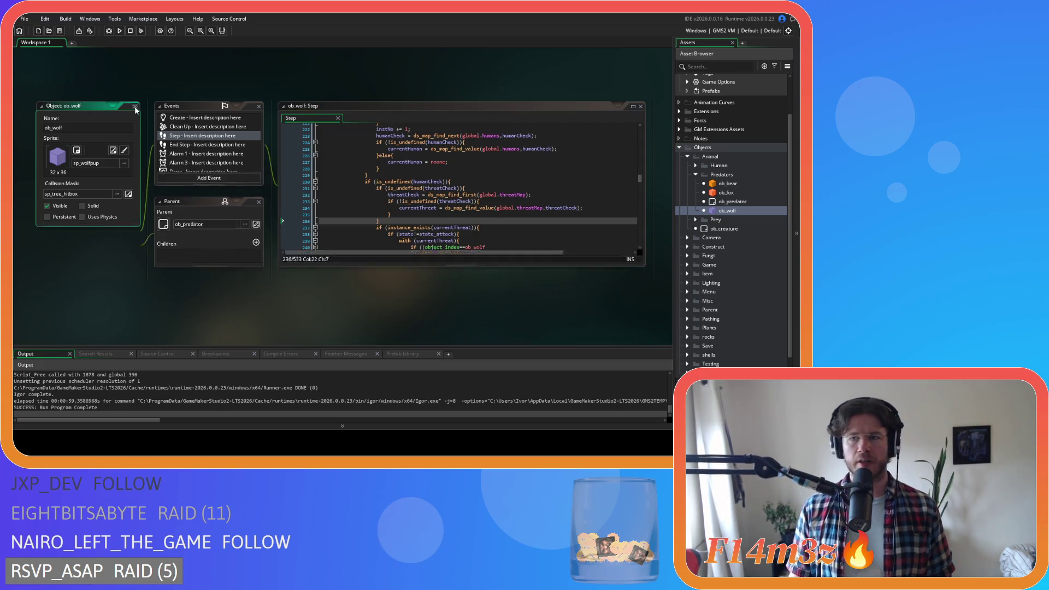
key(ctrl+w)
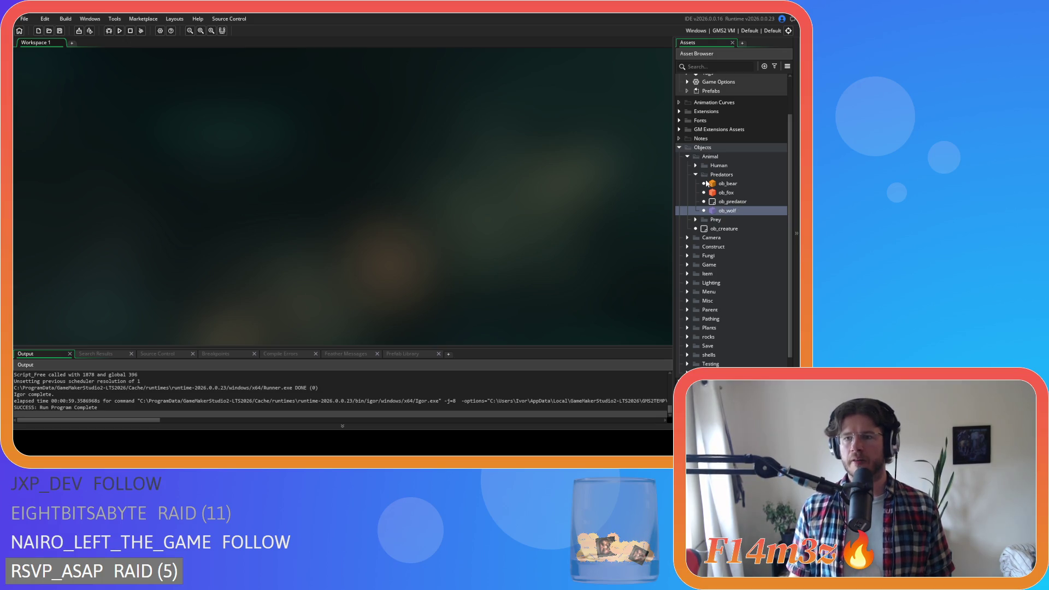
double_click(734, 214)
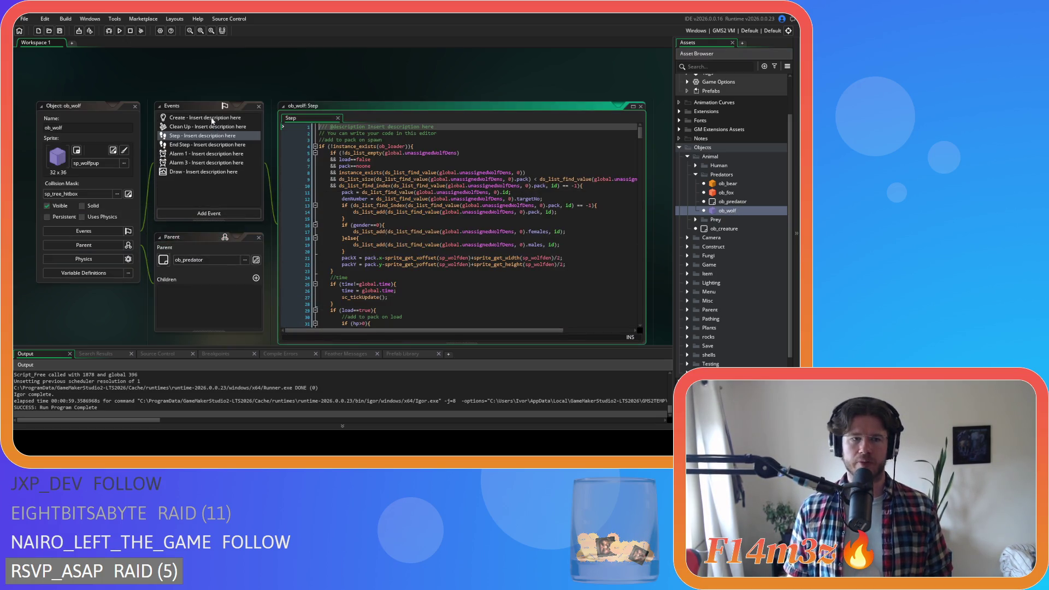
click(212, 118)
Move the Create tab before Step and jump to the state_attack function
drag(366, 119, 306, 115)
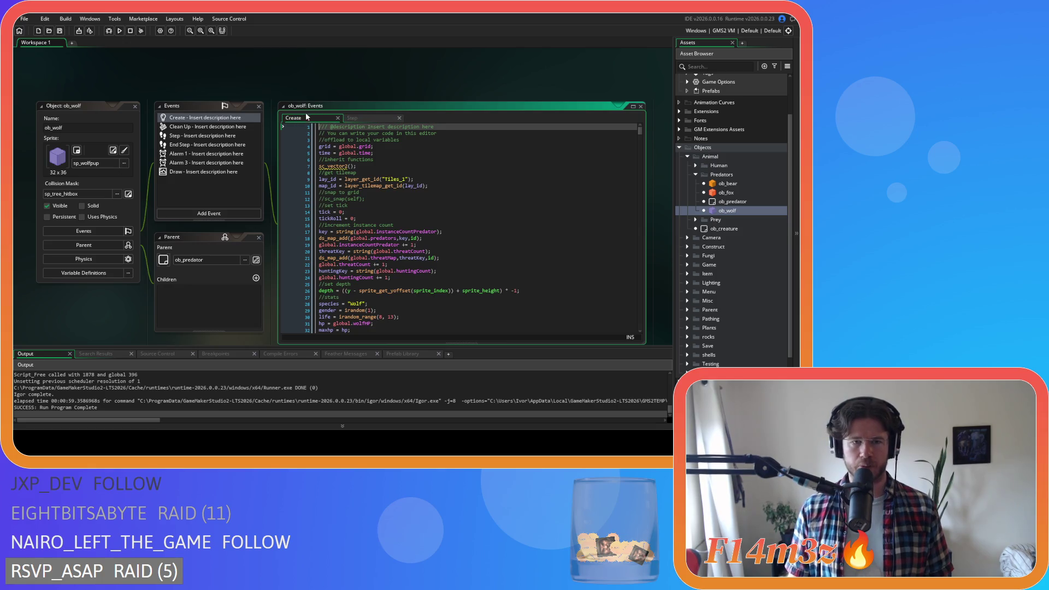
click(417, 176)
key(ctrl+f)
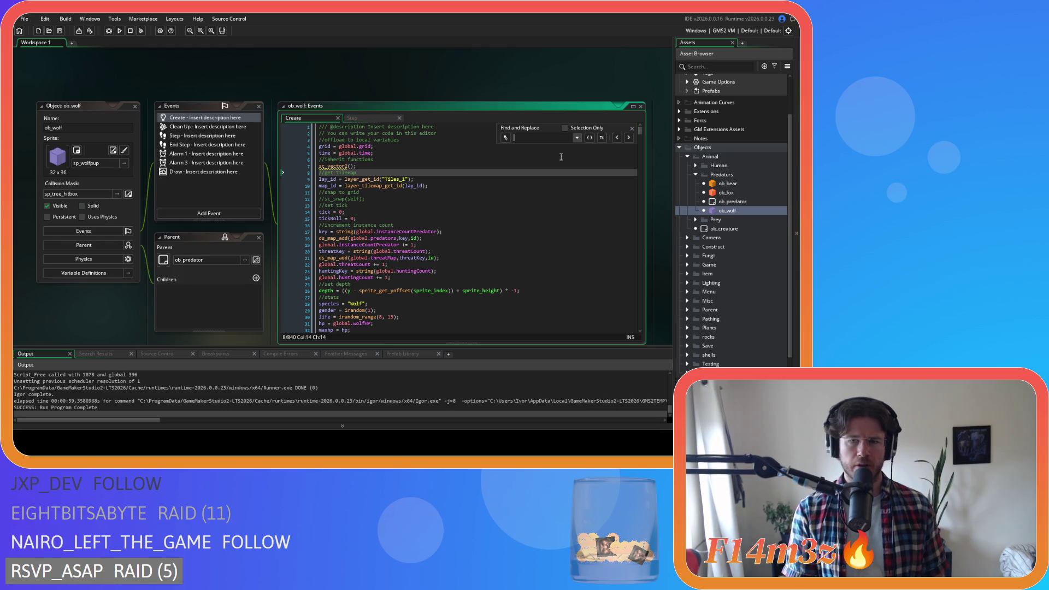
text(state_)
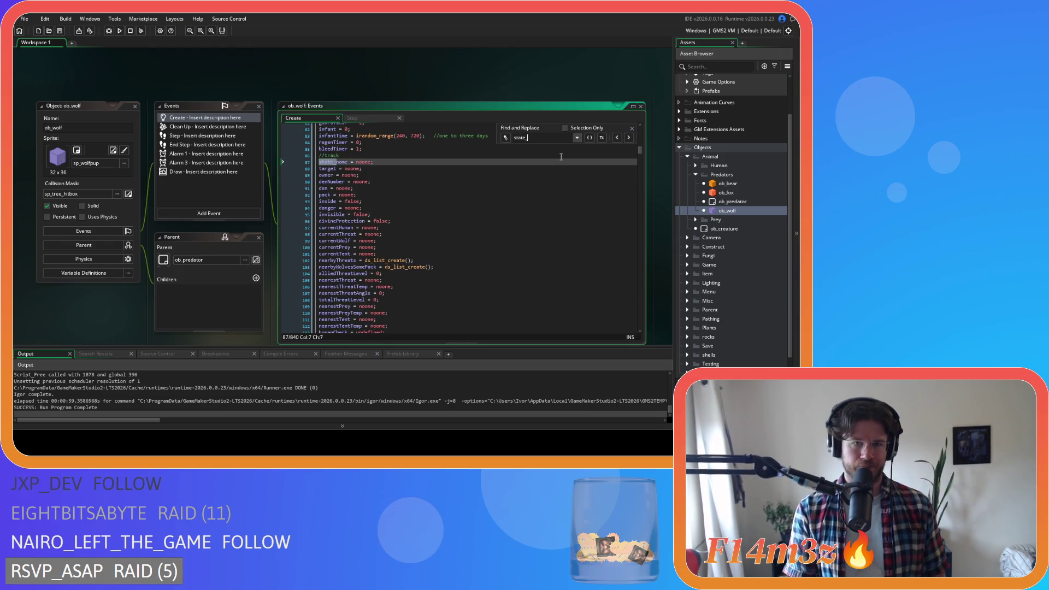
text(at)
text(tack)
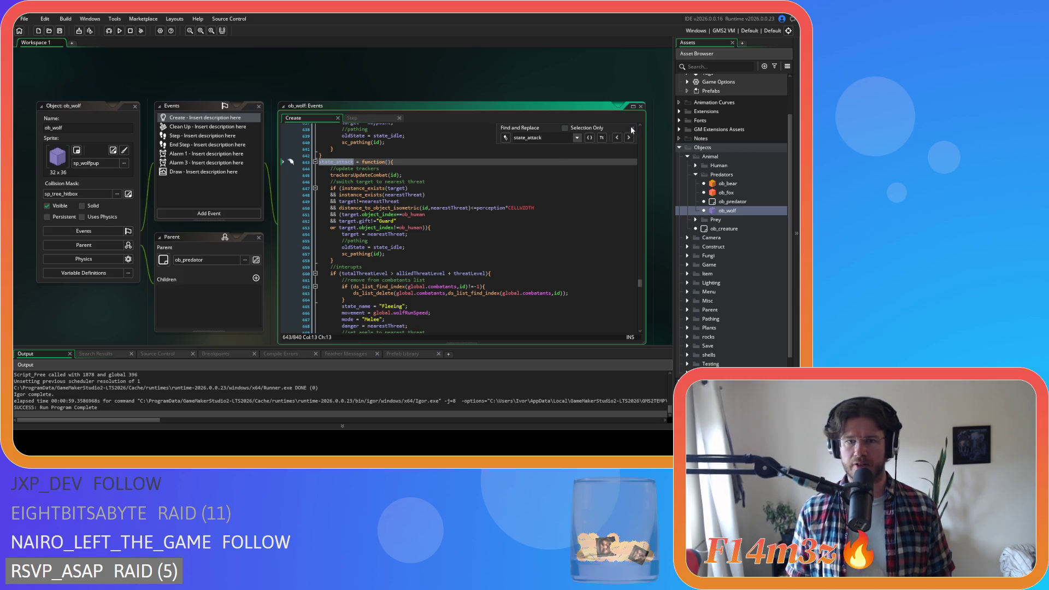
click(632, 129)
Remove the spaces around > and + in the threat-level comparison and save
scroll(394, 214, down, 2)
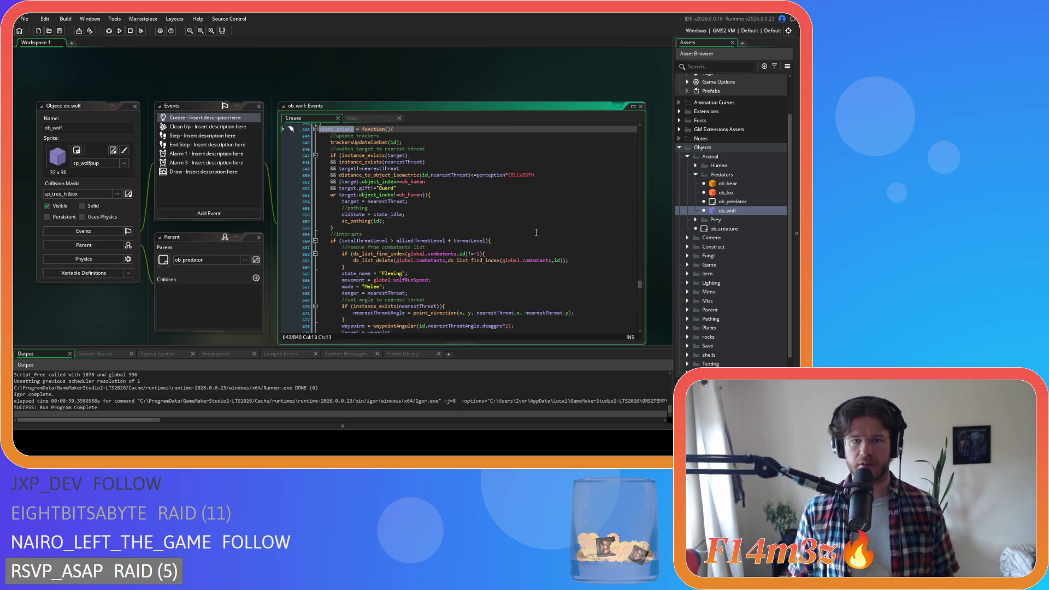
click(390, 208)
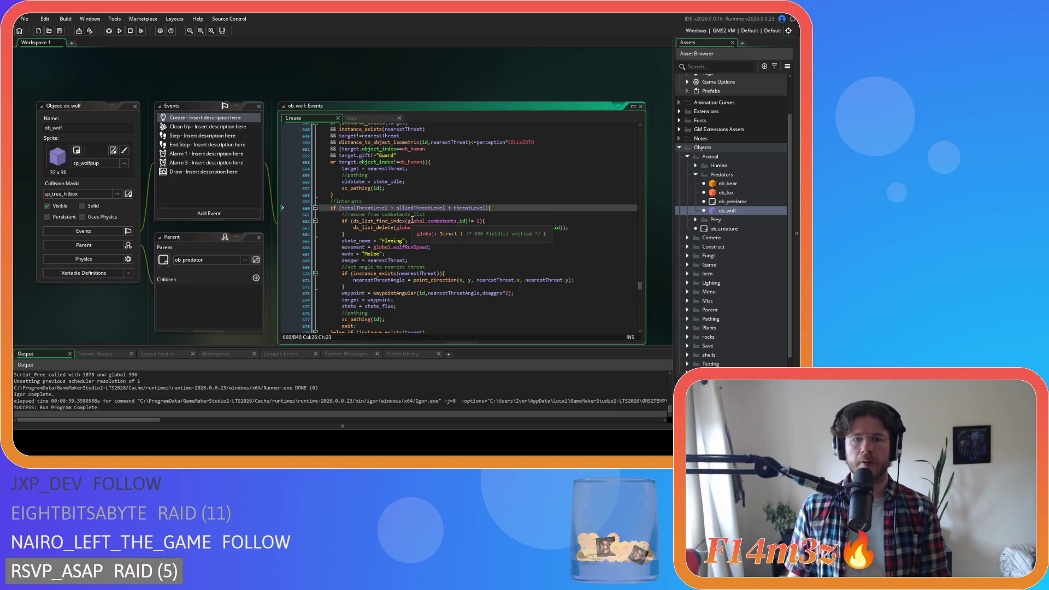
key(BackSpace)
key(Right)
key(Delete)
click(442, 207)
key(BackSpace)
key(Right)
key(Delete)
scroll(464, 221, up, 1)
click(464, 209)
key(ctrl+s)
Inspect the target-switching check lines below the switch-target comment
click(434, 155)
click(431, 166)
click(437, 156)
click(441, 149)
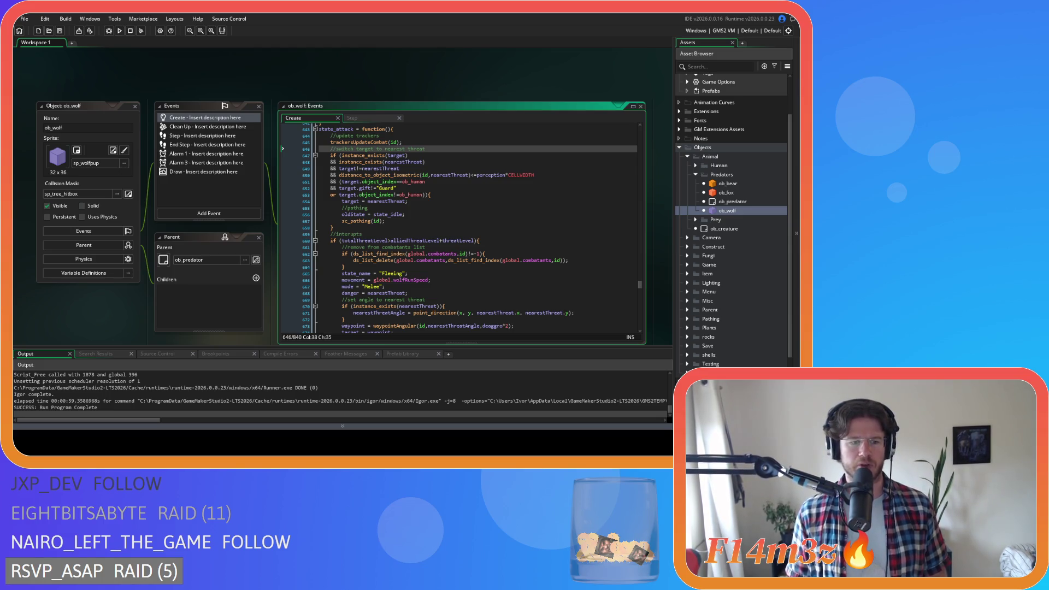
click(461, 196)
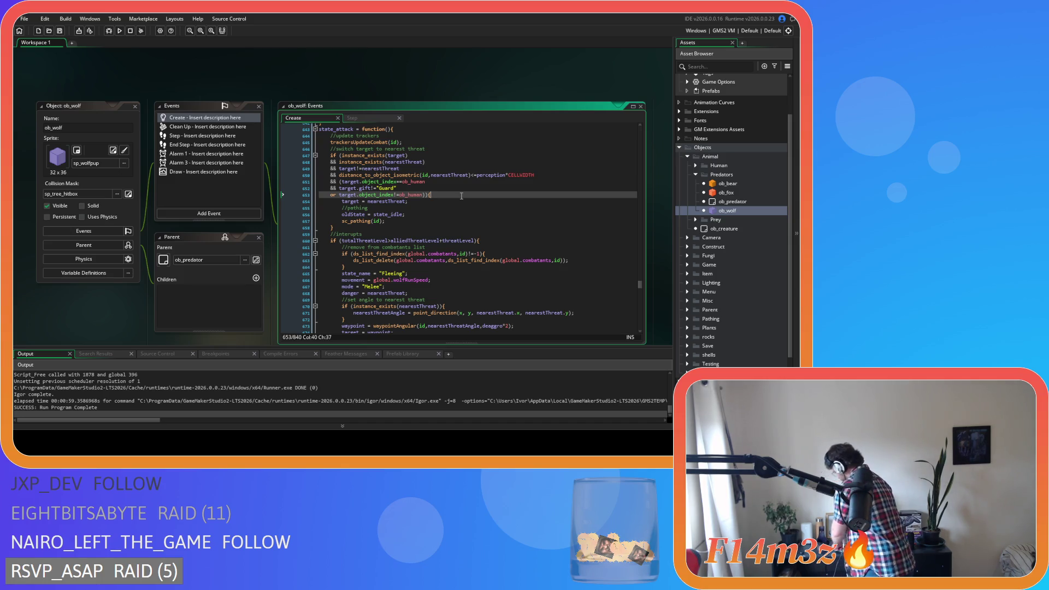
click(441, 219)
click(449, 201)
scroll(449, 202, down, 2)
scroll(449, 202, up, 2)
scroll(429, 235, up, 1)
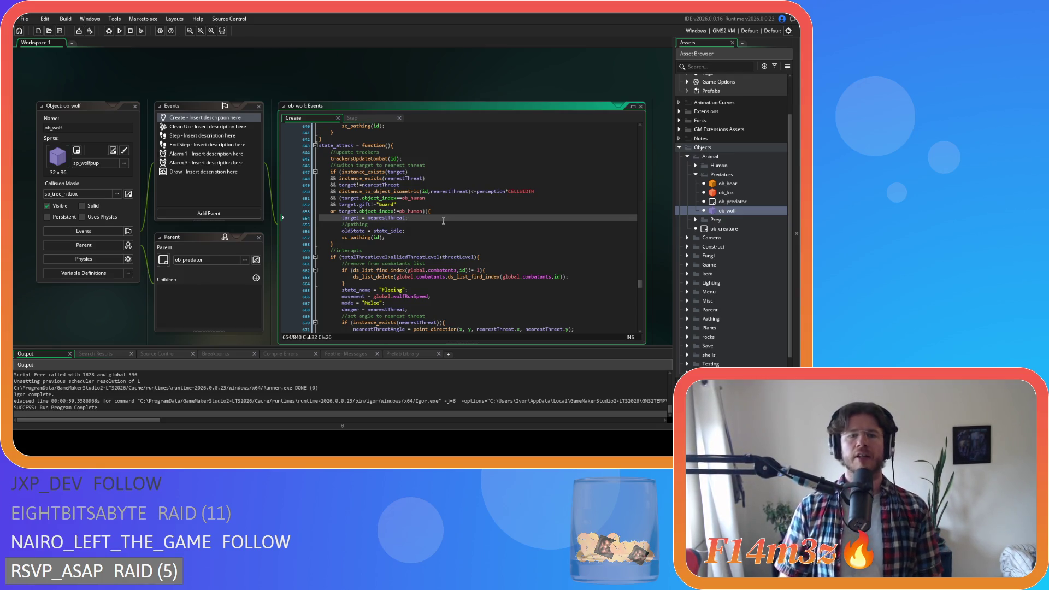
Add an '//update combatants' comment line and paste the threat-map loop beneath it
key(Return)
text(//update )
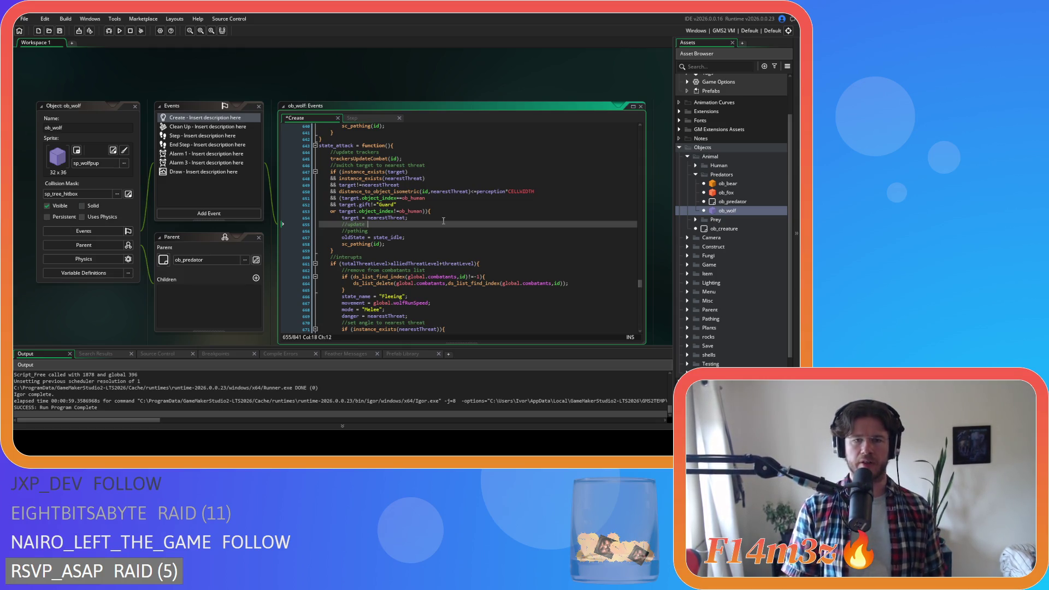
text(combatants)
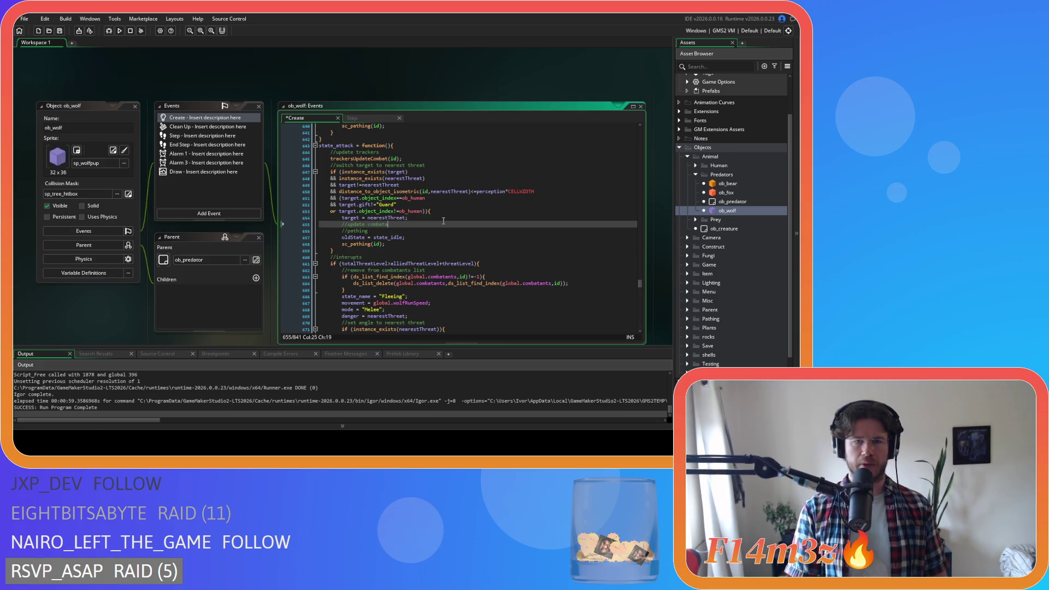
key(Return)
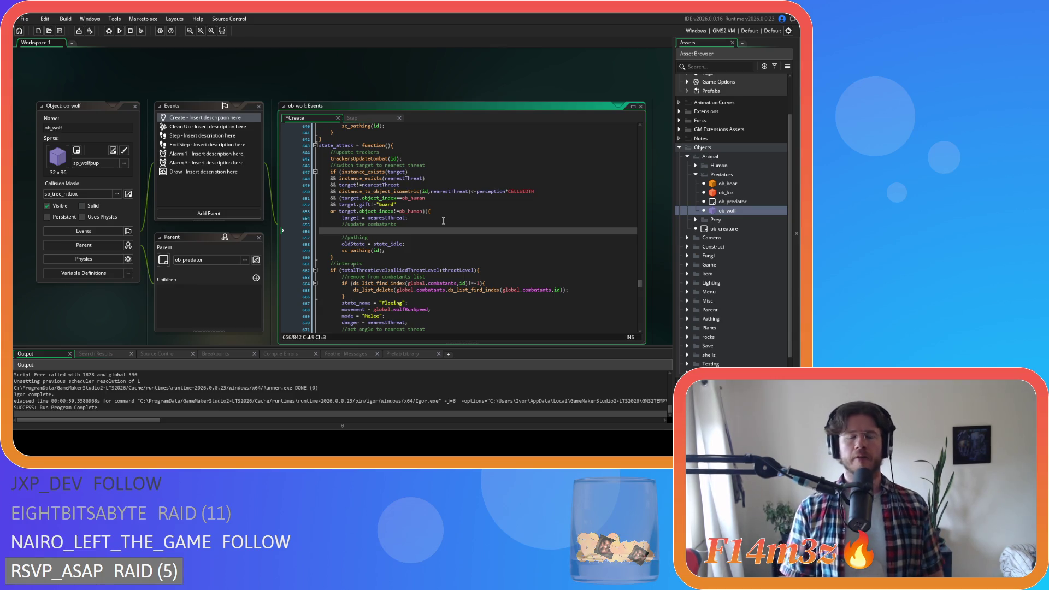
key(ctrl+v)
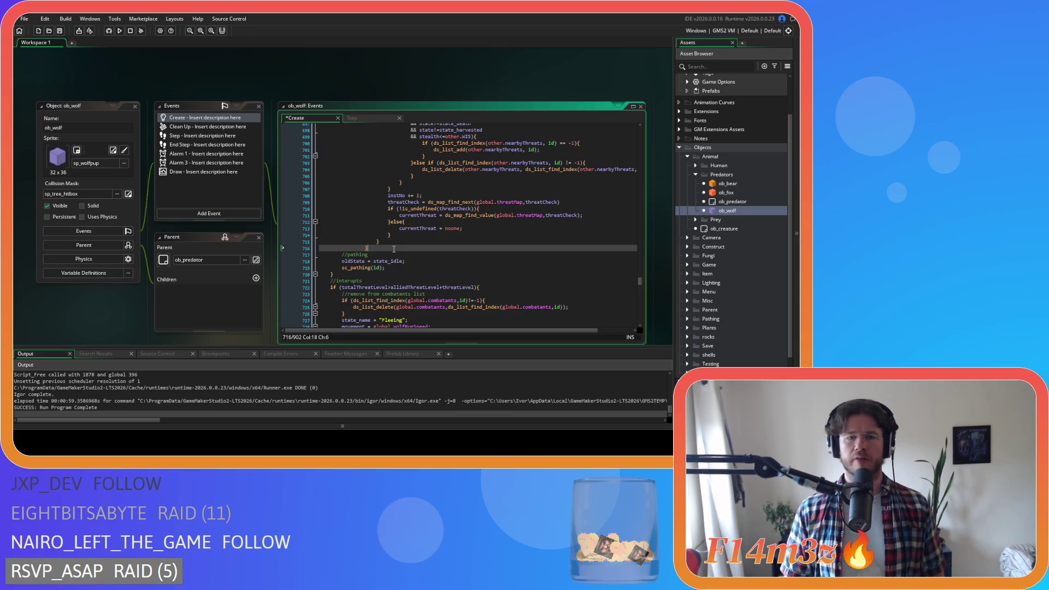
Outdent the pasted loop block and delete the leftover humanCheck line
drag(384, 246, 273, 215)
key(shift+Tab)
key(shift+Tab)
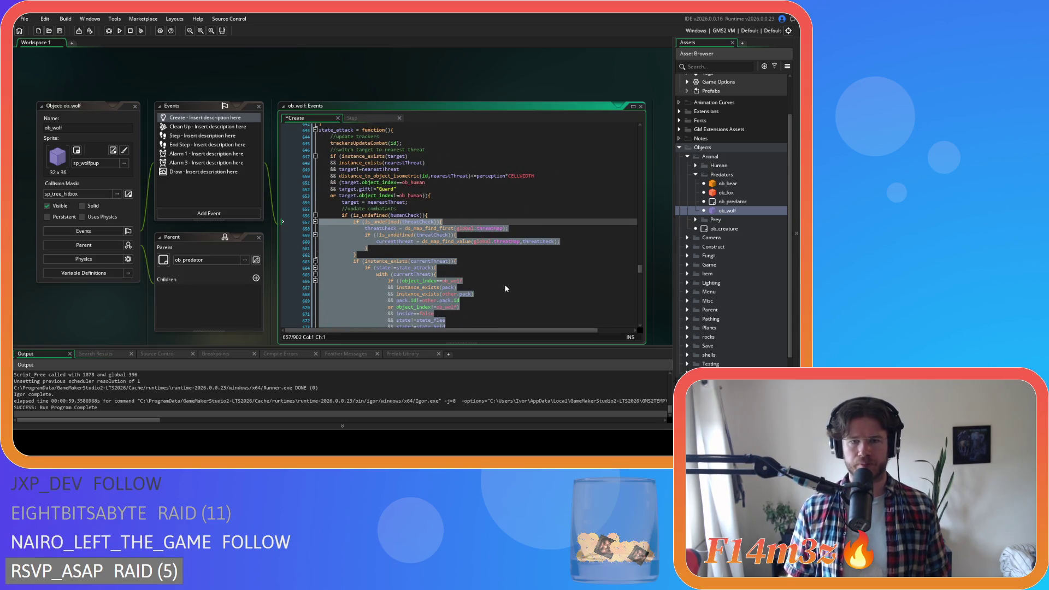
click(449, 214)
scroll(449, 214, down, 20)
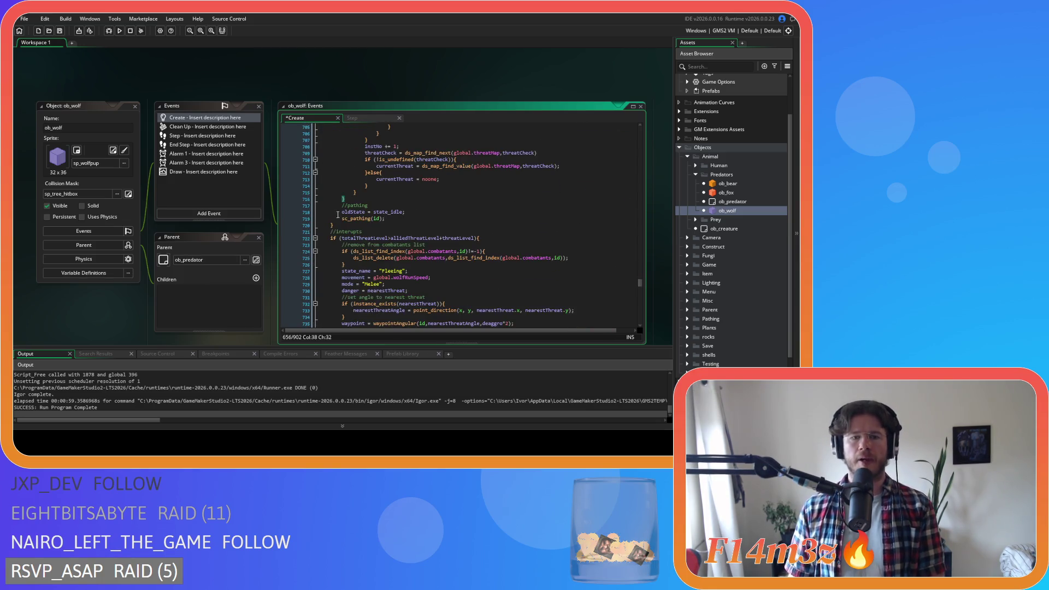
mouse_move(361, 199)
mouse_down()
mouse_move(343, 178)
mouse_move(327, 202)
mouse_move(300, 171)
mouse_up()
key(shift+Tab)
key(Up)
key(shift+End)
key(BackSpace)
key(BackSpace)
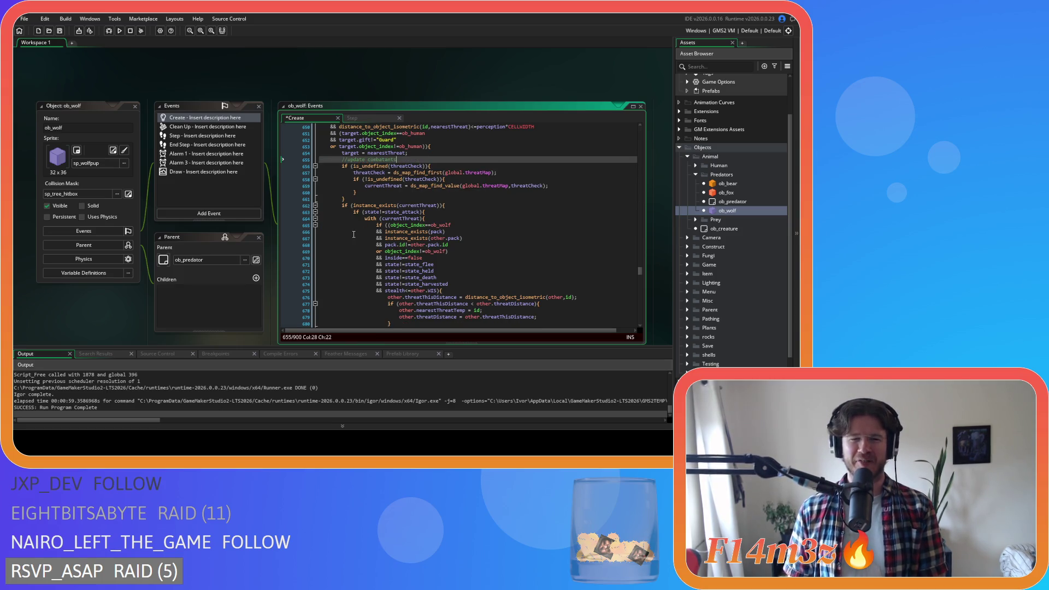
Delete a stray closing brace at the loop's end, then undo to restore it
scroll(381, 267, down, 10)
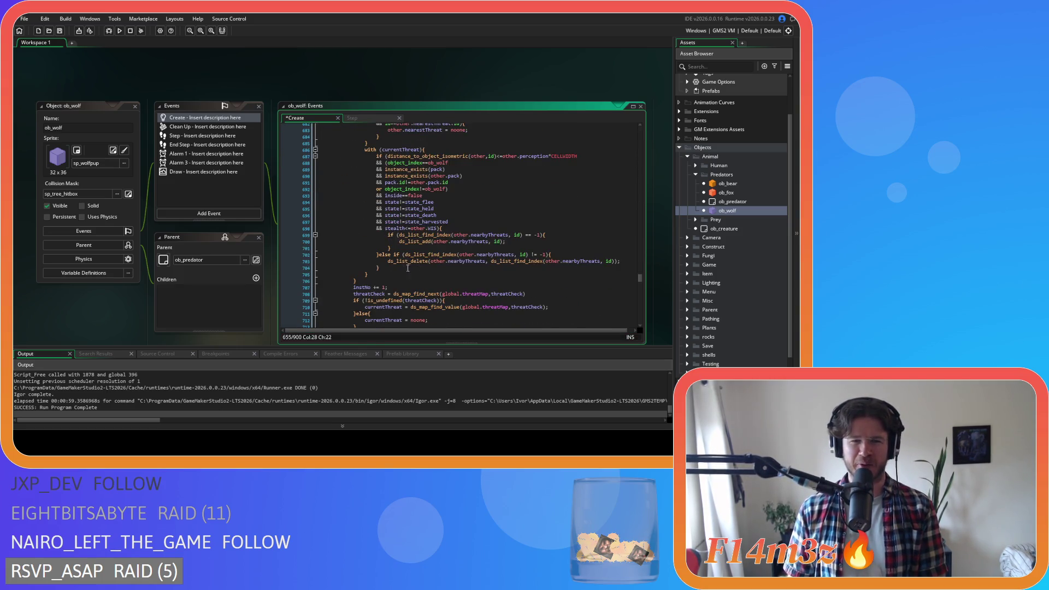
scroll(371, 280, up, 12)
click(458, 221)
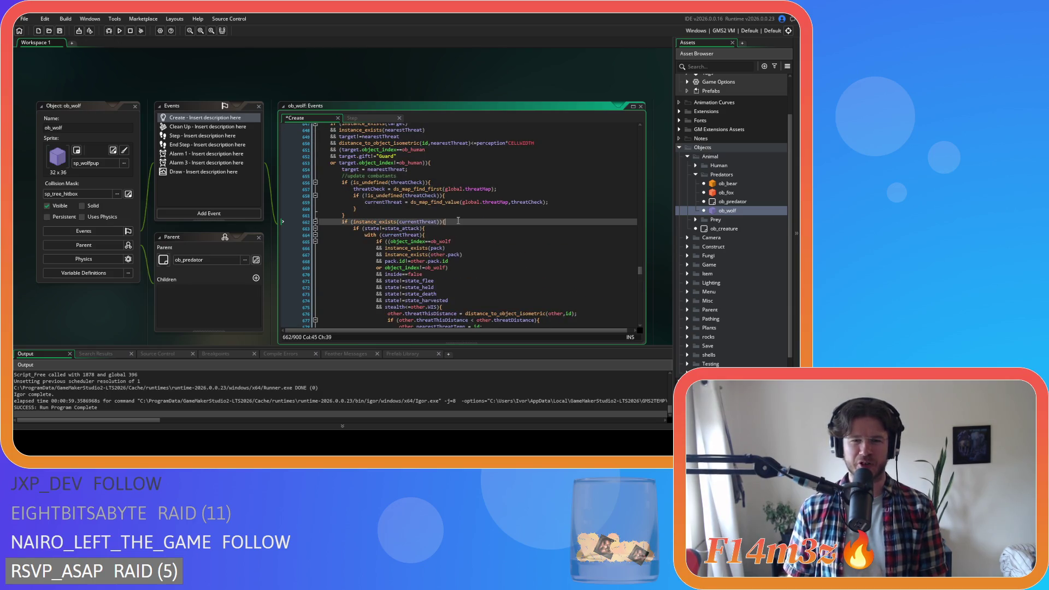
scroll(458, 220, down, 15)
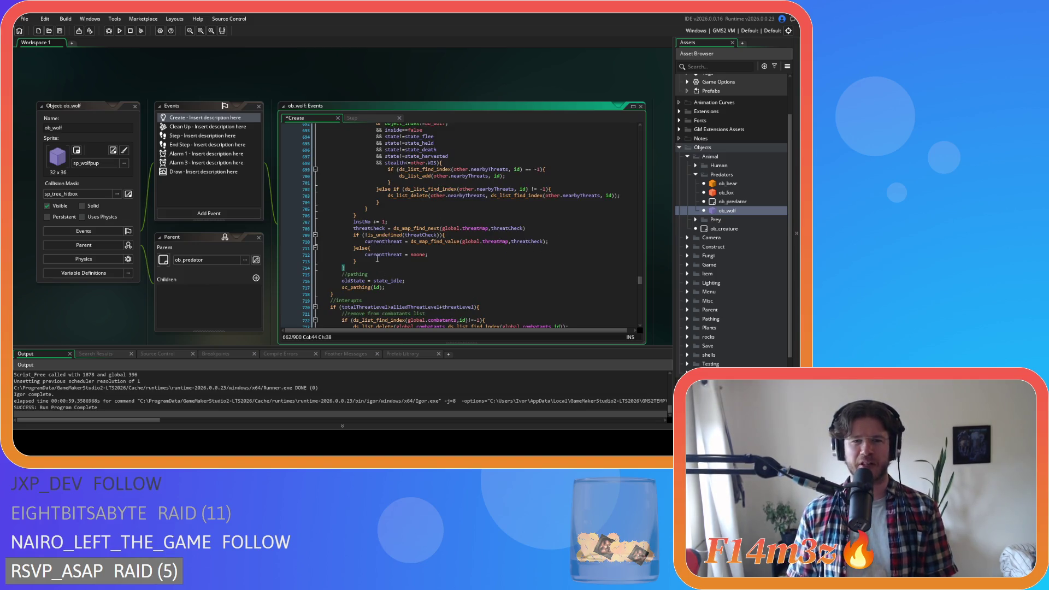
drag(373, 272, 269, 269)
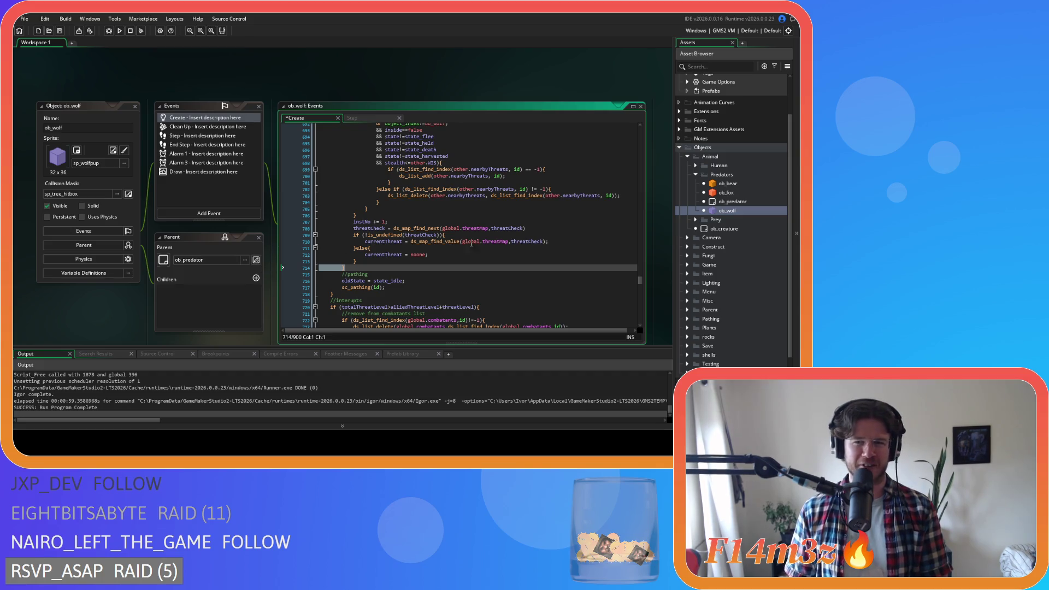
scroll(431, 248, up, 7)
scroll(430, 248, up, 5)
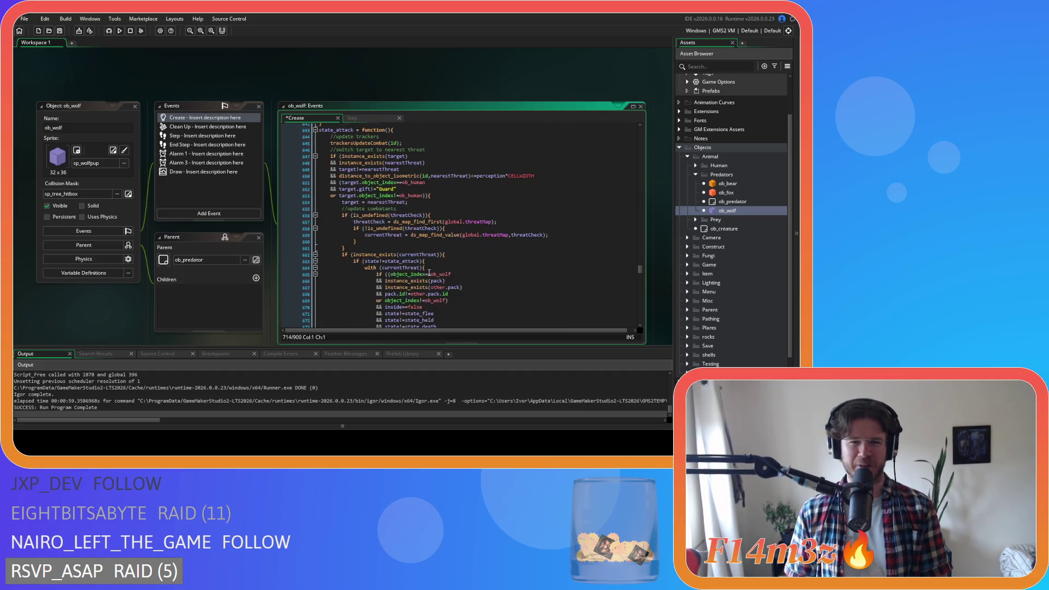
scroll(391, 248, up, 2)
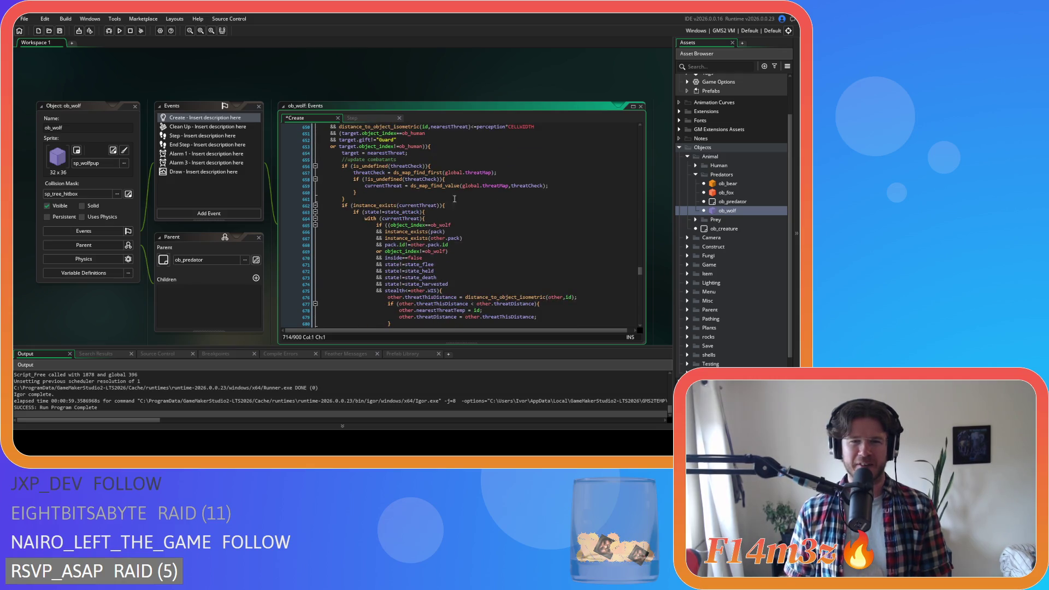
scroll(397, 198, down, 12)
key(BackSpace)
key(BackSpace)
mouse_move(371, 294)
mouse_down()
mouse_move(288, 251)
mouse_move(319, 235)
mouse_up()
click(468, 188)
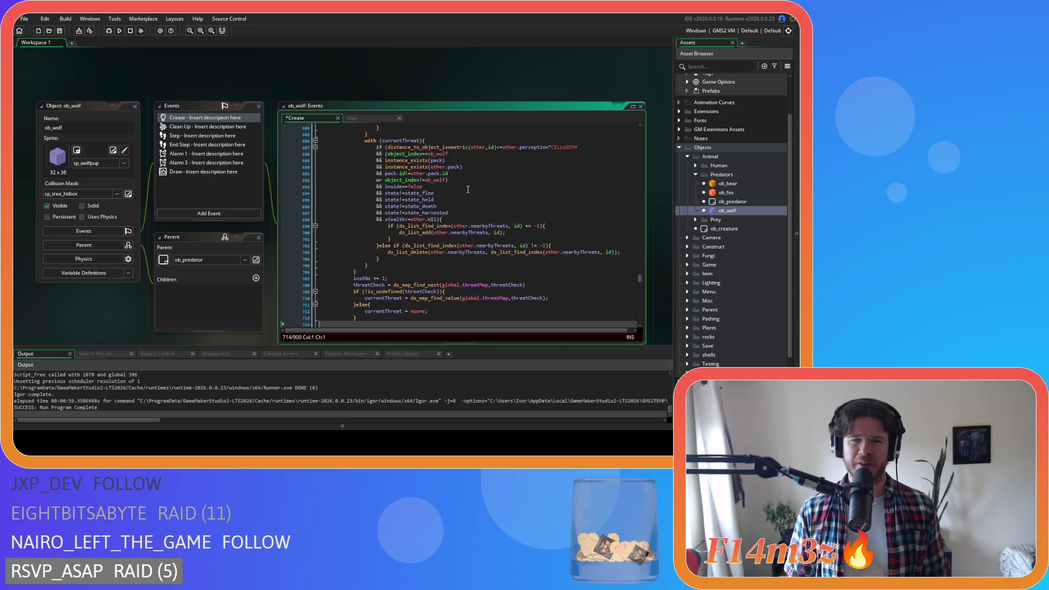
key(ctrl+z)
key(ctrl+z)
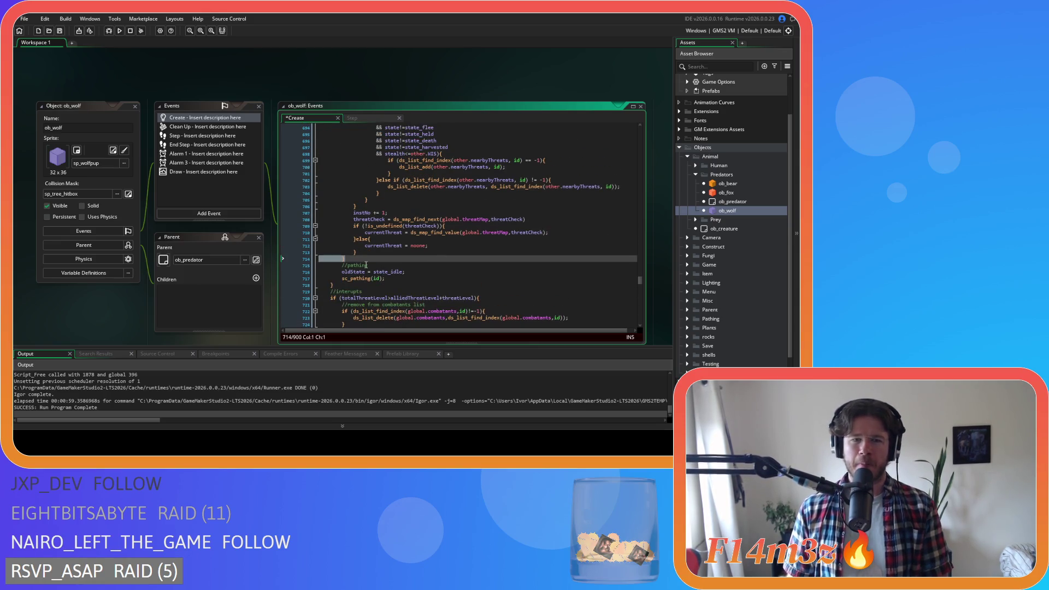
scroll(437, 251, up, 15)
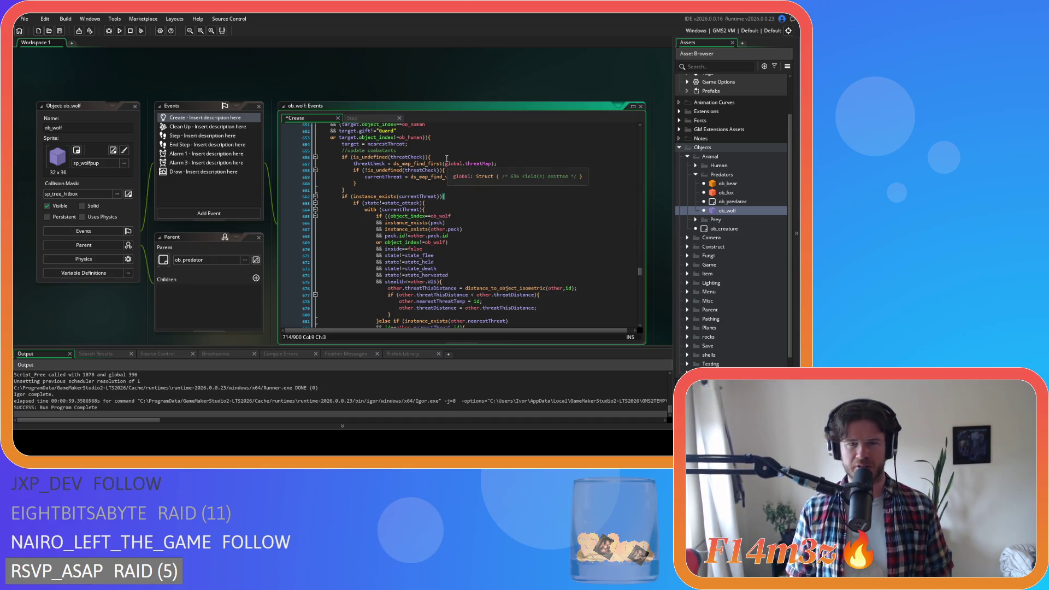
Remove the extra brace and is_undefined wrapper, declare var _threatCheck, outdent the four lines
click(445, 156)
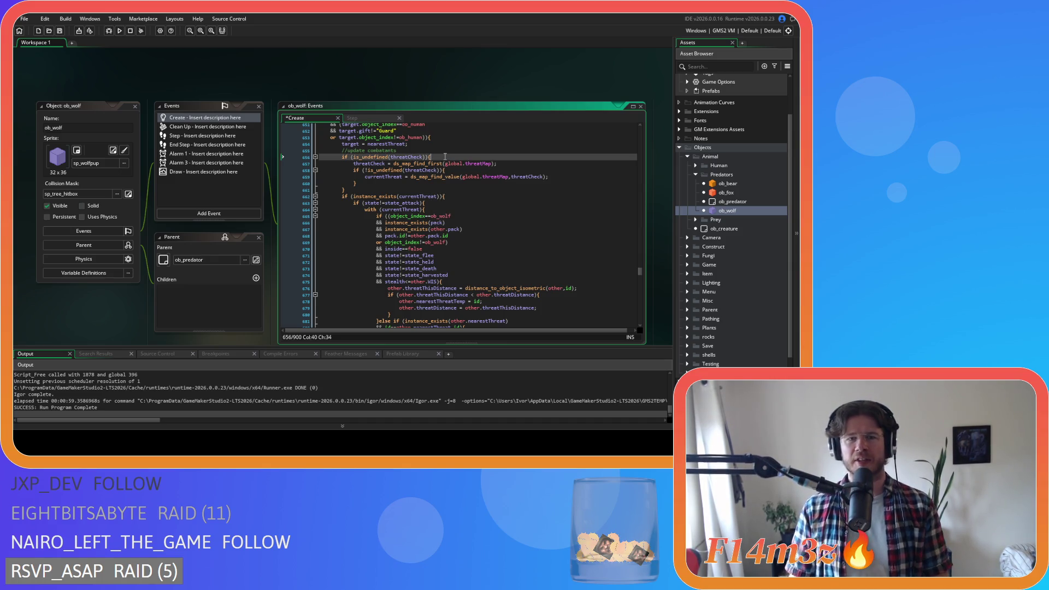
click(379, 190)
key(BackSpace)
drag(430, 157, 343, 160)
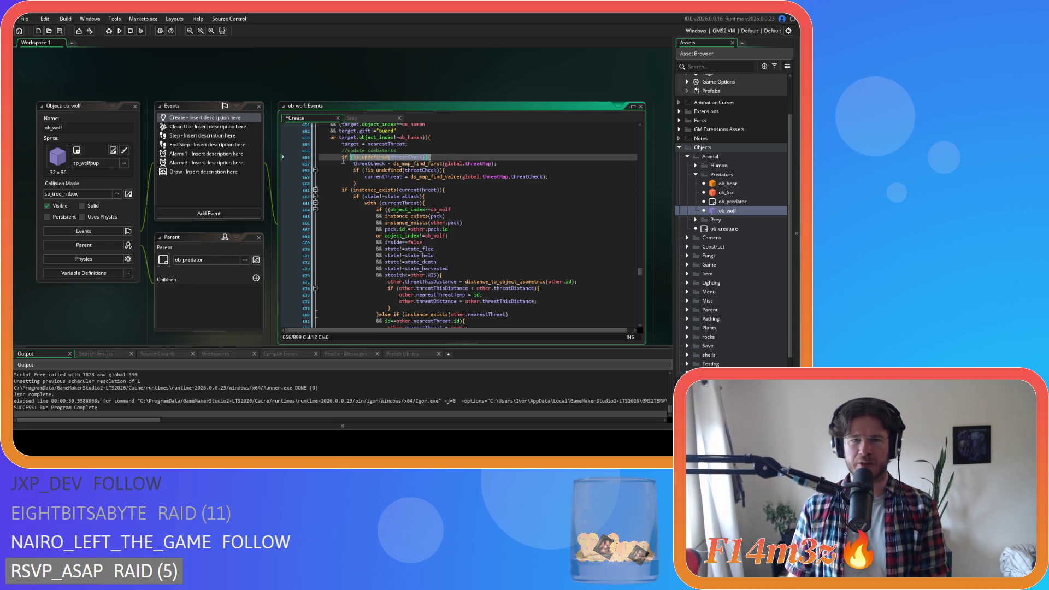
key(ctrl+d)
text(var _)
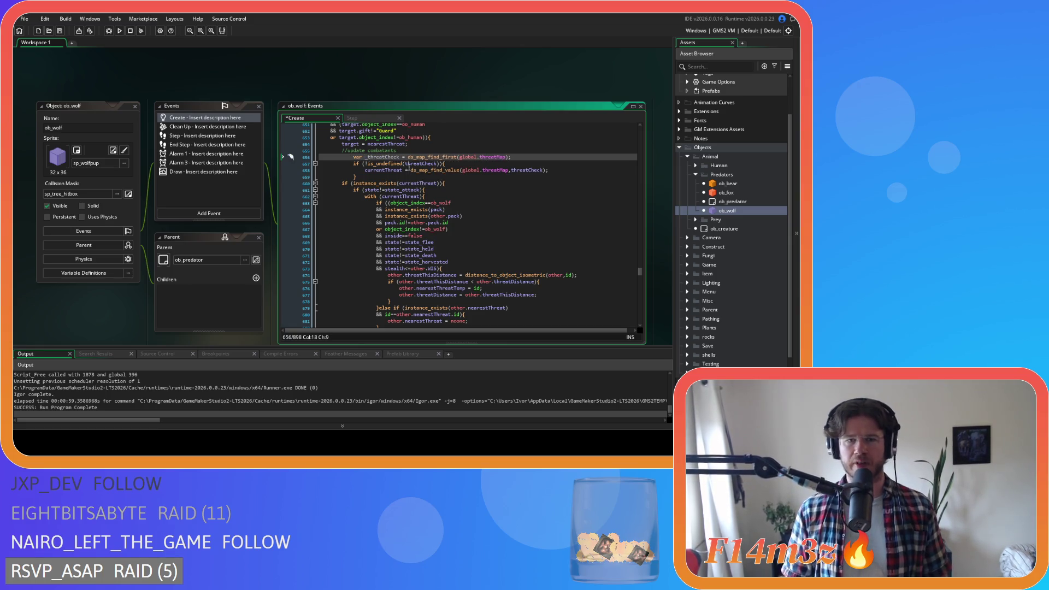
drag(358, 176, 300, 159)
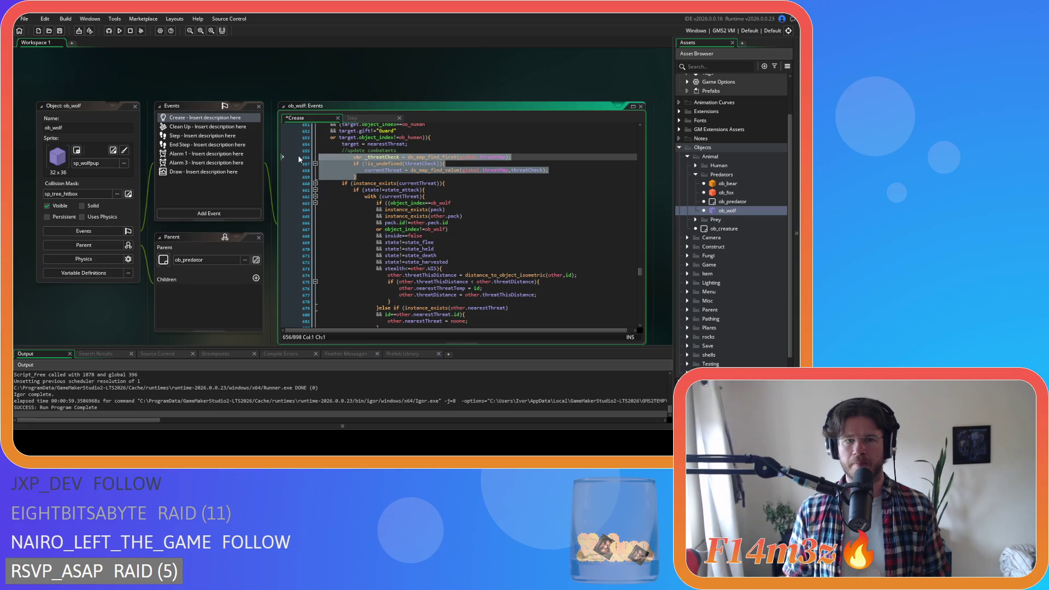
key(shift+Tab)
click(406, 171)
Declare currentThreat as the local var _currentThreat and save
click(352, 170)
text(var _)
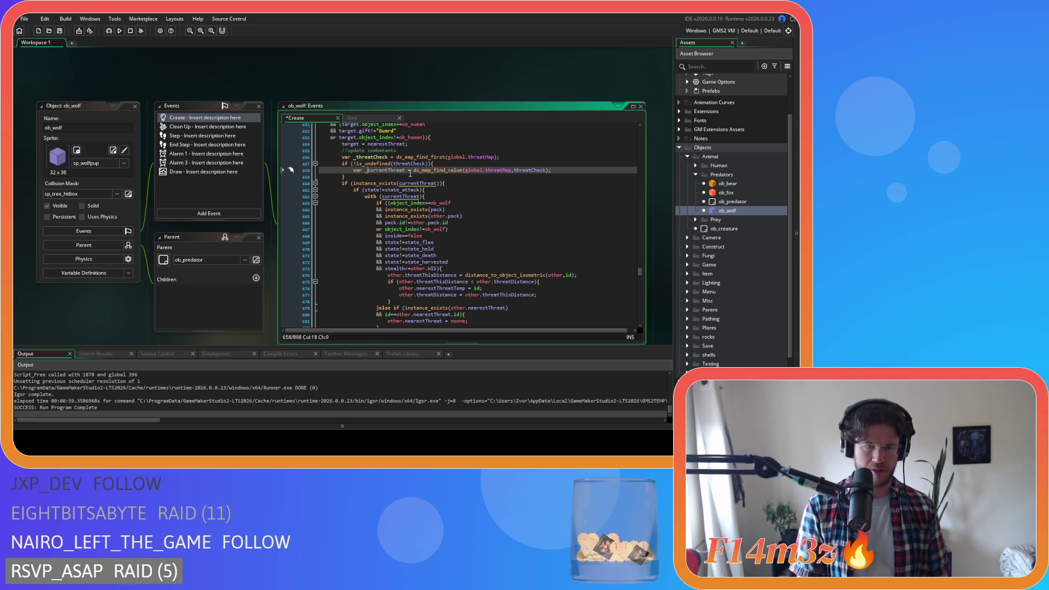
key(ctrl+s)
click(412, 176)
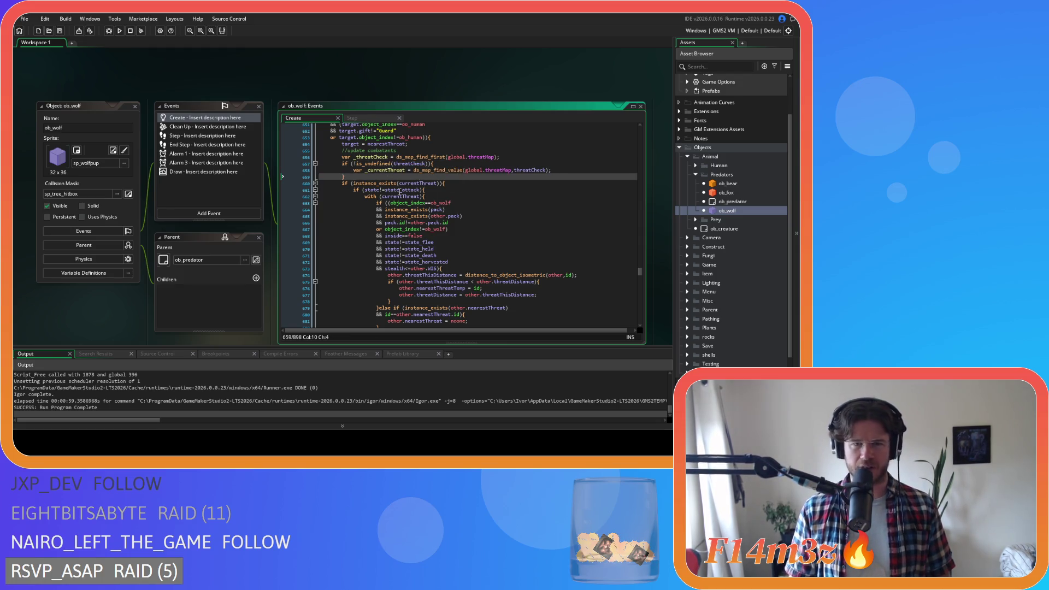
Prefix the threatCheck references in the is_undefined check and lookup with an underscore
scroll(443, 197, down, 1)
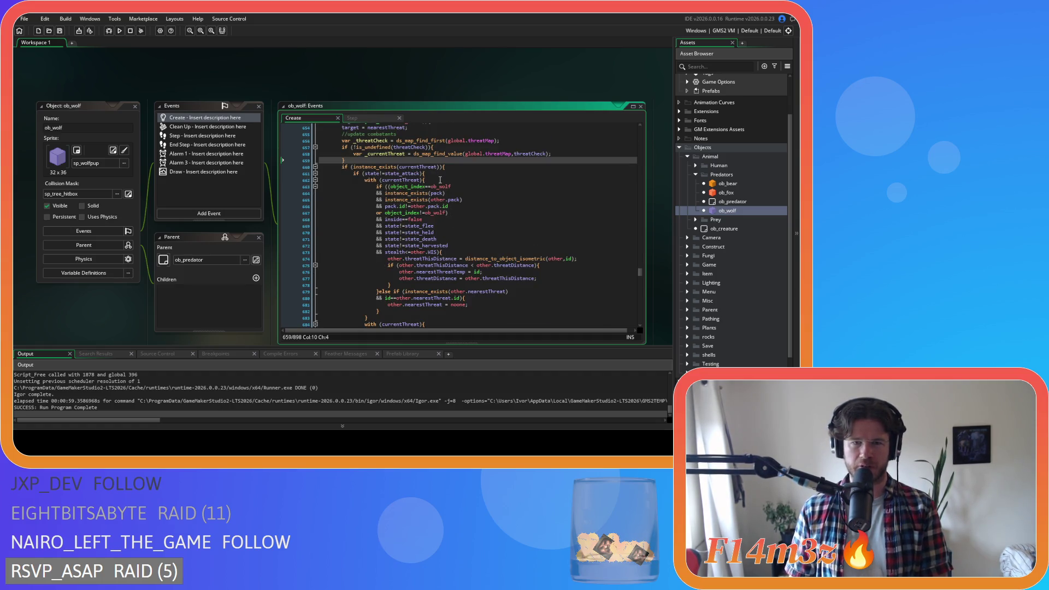
click(467, 168)
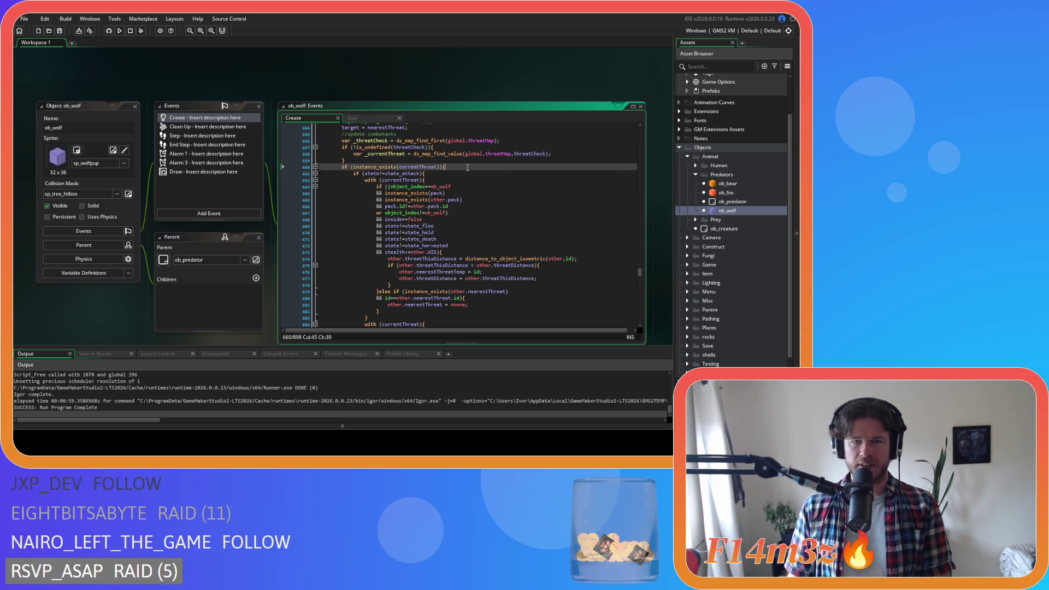
click(457, 148)
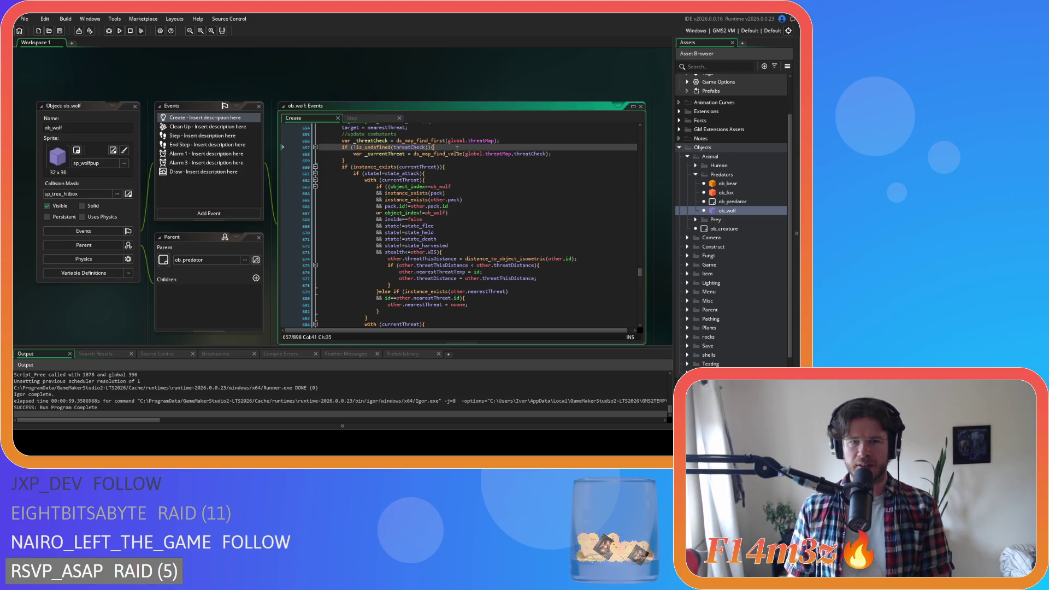
click(394, 148)
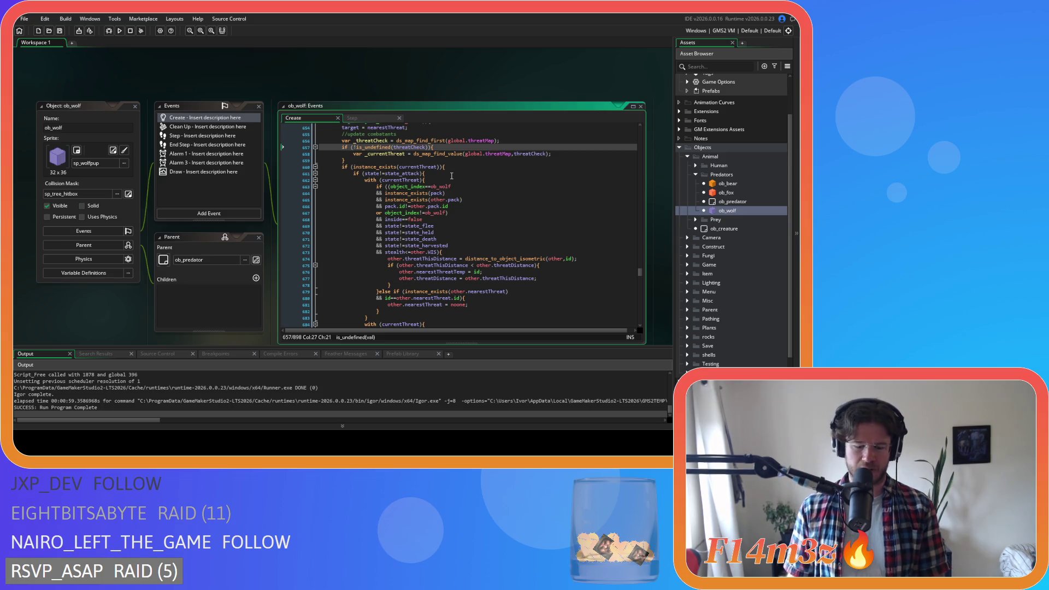
text(_)
click(514, 153)
text(_)
click(411, 166)
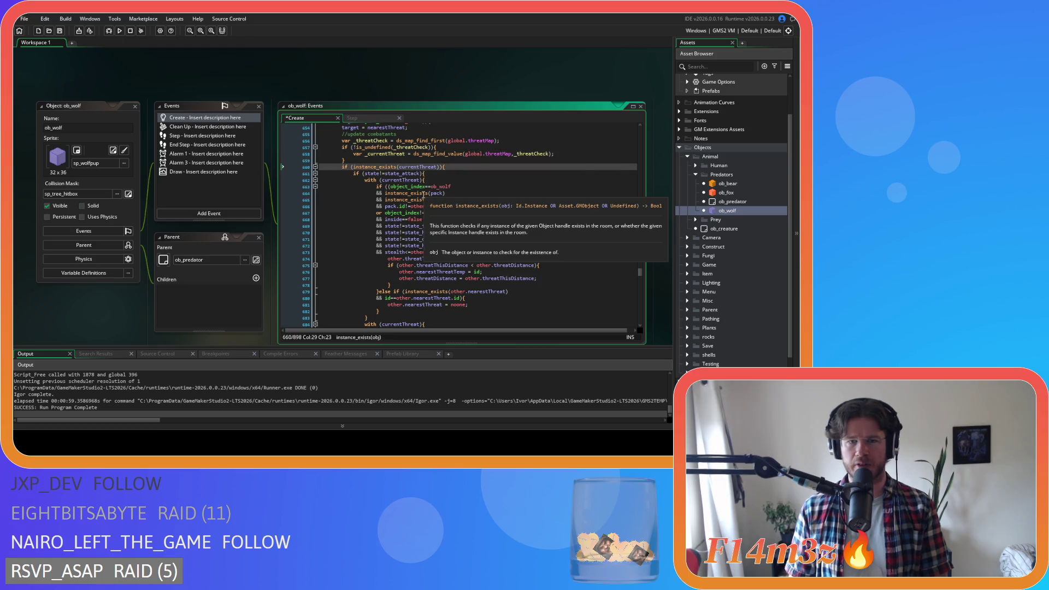
text(_)
key(Right)
Remove the var keyword from the _currentThreat assignment on line 658
scroll(432, 213, down, 3)
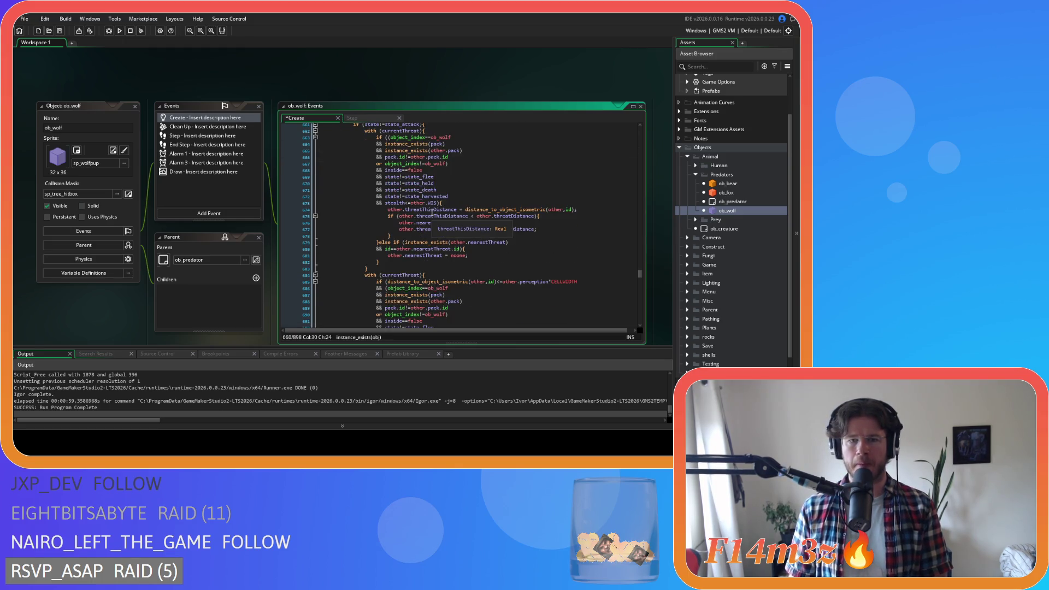
scroll(432, 213, up, 3)
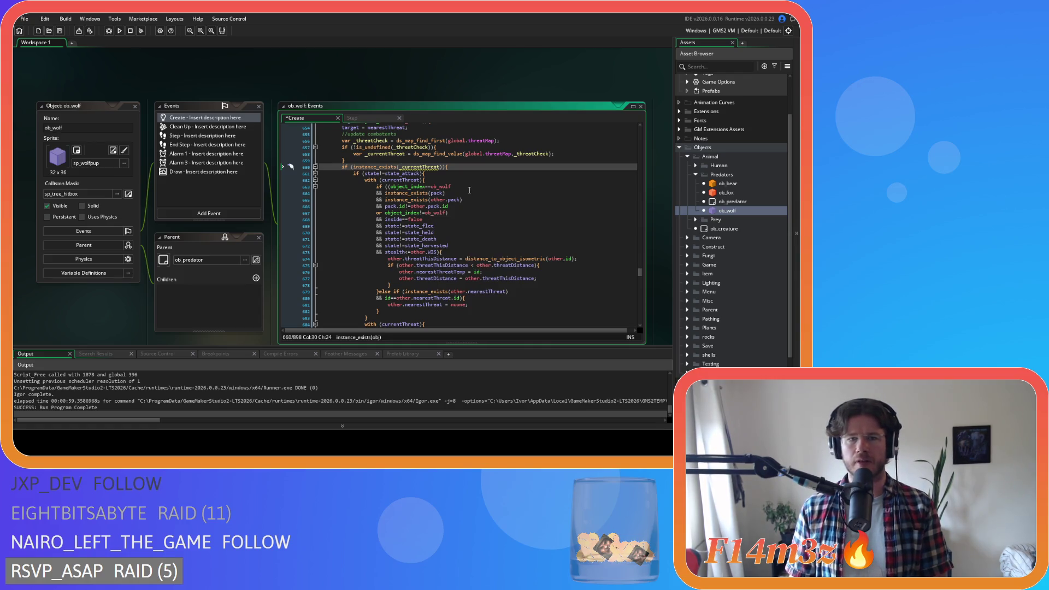
scroll(437, 190, up, 1)
double_click(394, 170)
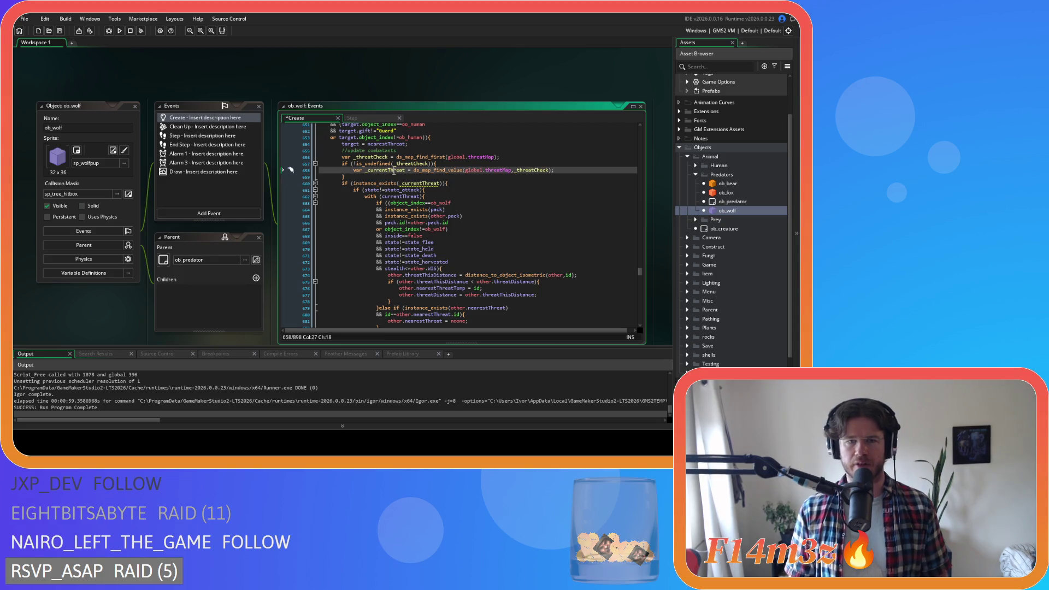
drag(409, 170, 354, 171)
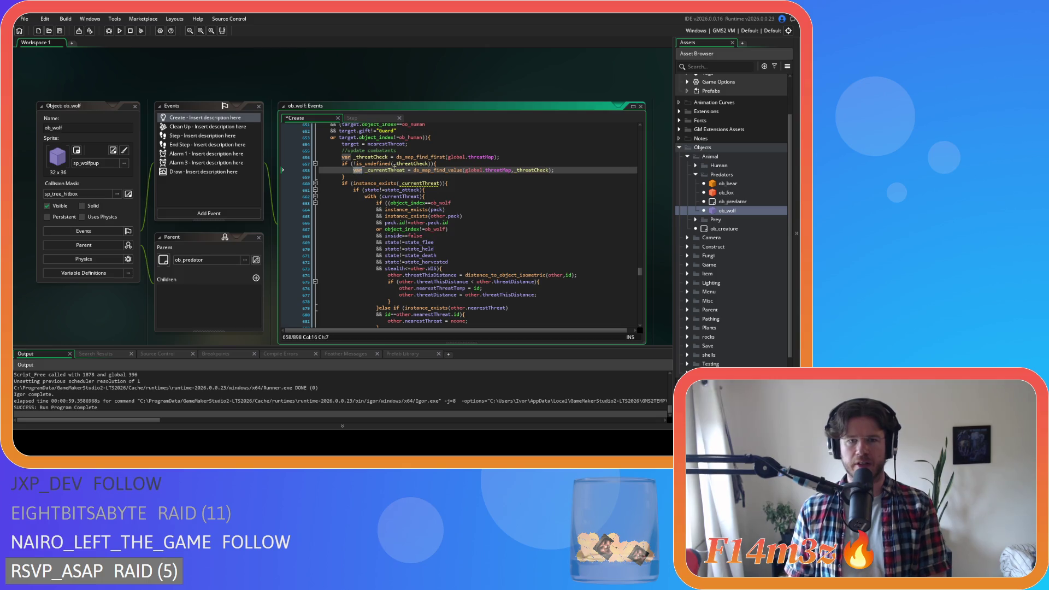
key(BackSpace)
click(425, 157)
Add 'var _currentThreat = noone' above the _threatCheck line and save
key(Up)
key(End)
key(Return)
text(var _currentThreat)
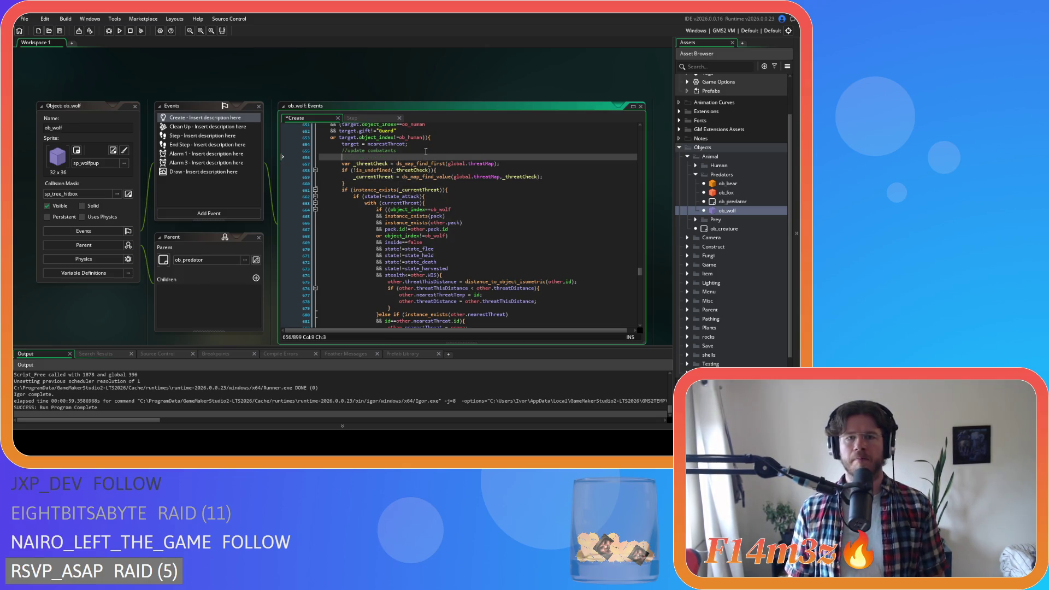
text( = noone;)
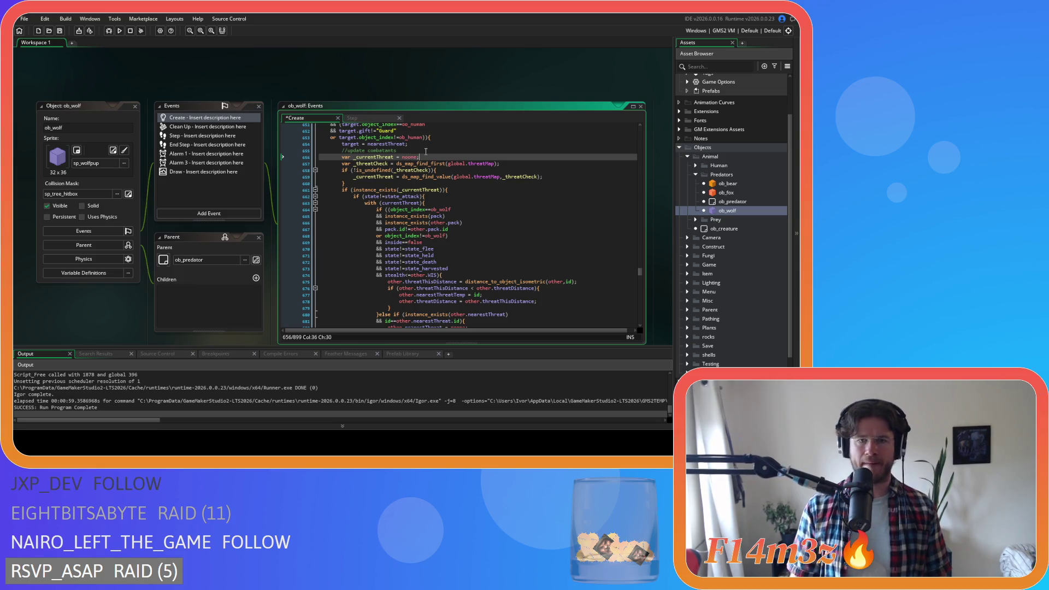
key(ctrl+s)
Change the with block to use _currentThreat on line 663
click(436, 190)
scroll(464, 192, down, 2)
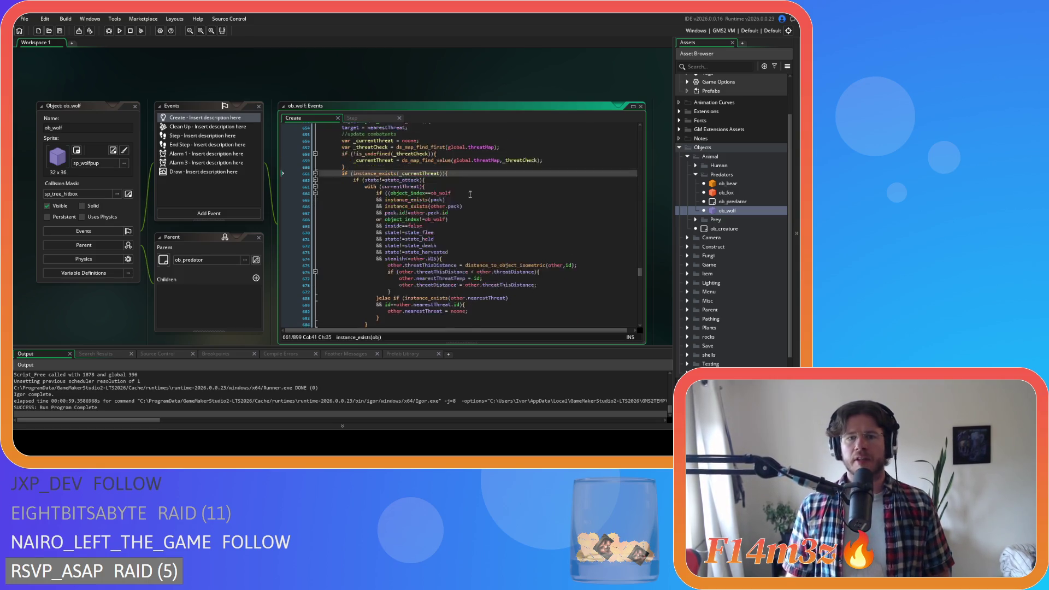
click(384, 170)
text(_)
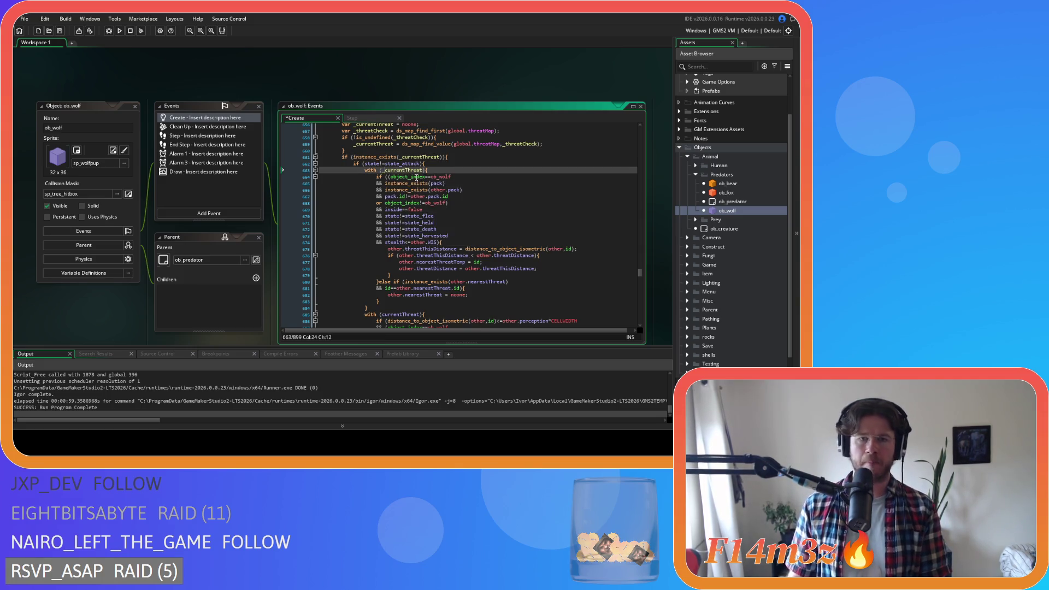
Drop the state_attack check and its brace, dedent the with block, then view the Step event
click(435, 164)
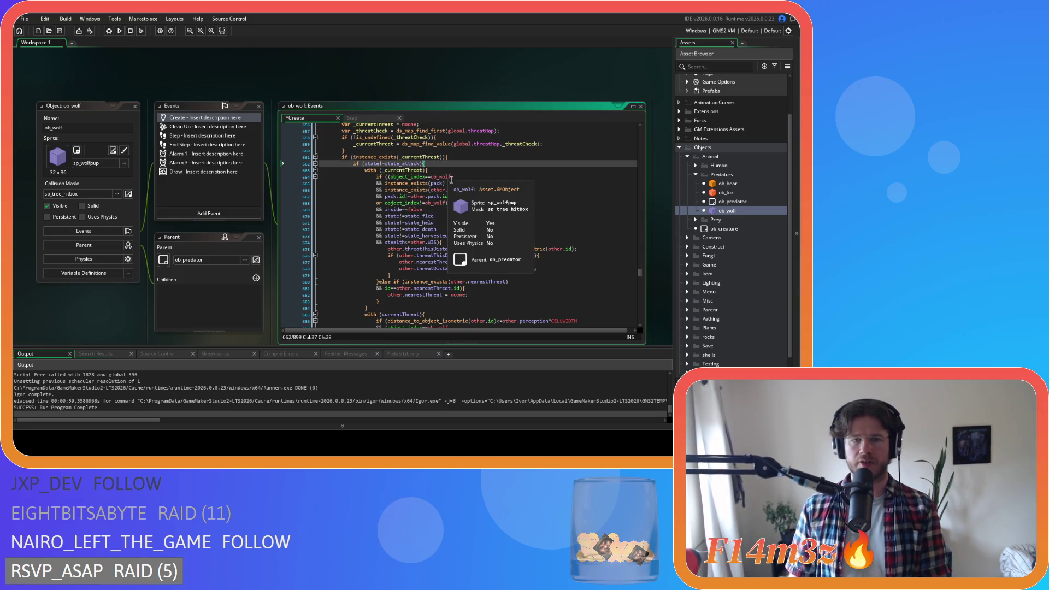
scroll(361, 254, down, 9)
click(366, 264)
key(BackSpace)
key(BackSpace)
key(BackSpace)
drag(381, 255, 301, 188)
key(shift+Tab)
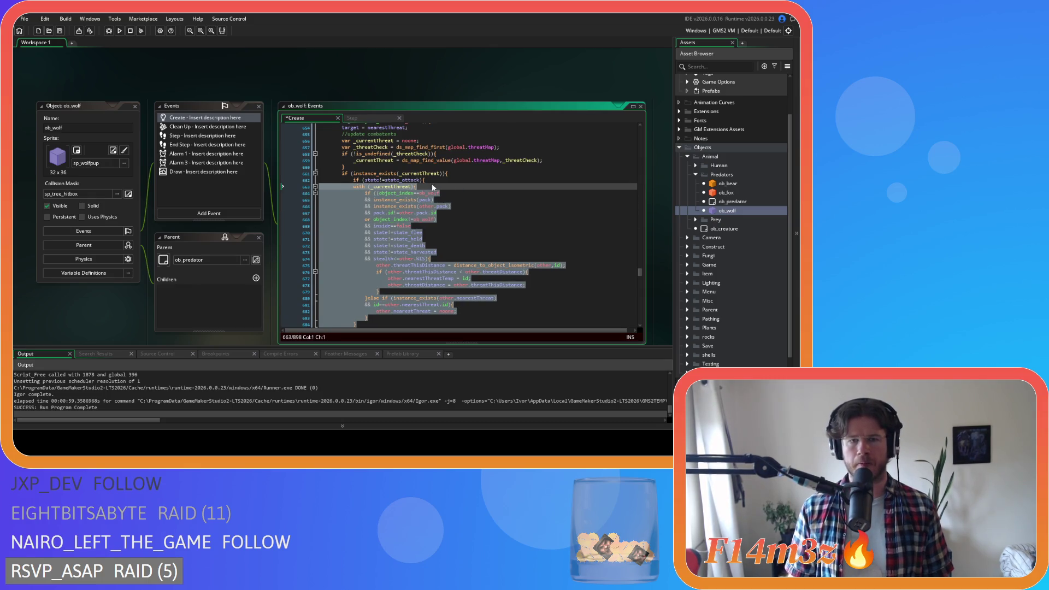
key(Up)
key(shift+End)
key(Delete)
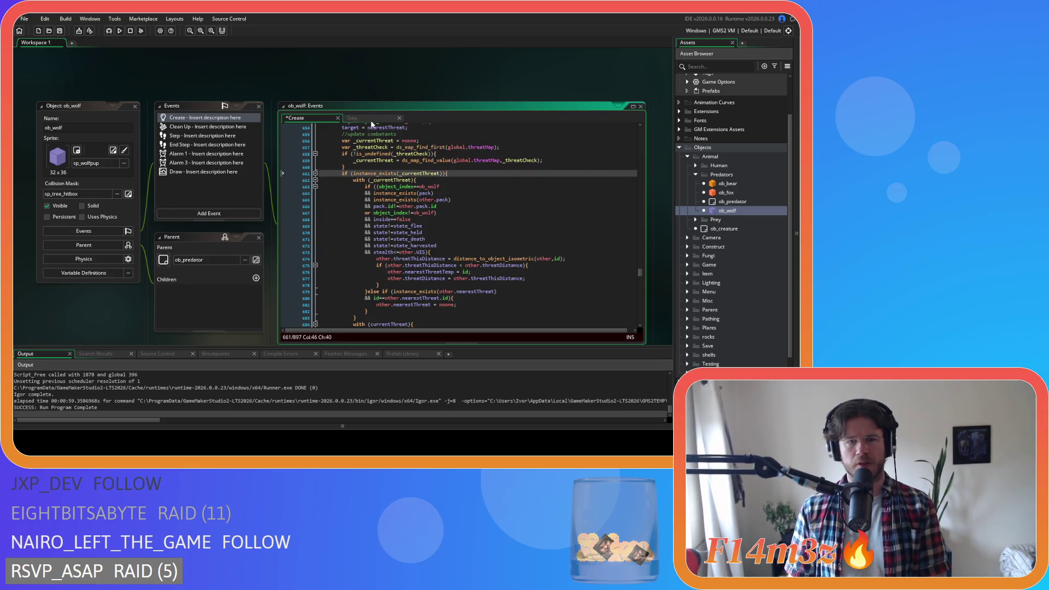
click(371, 120)
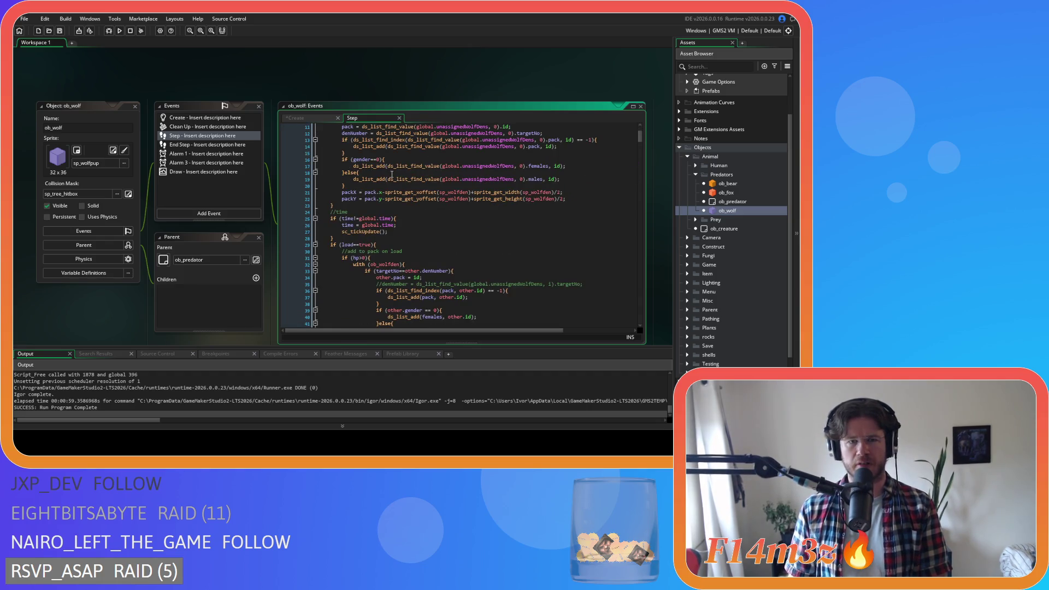
scroll(403, 176, down, 20)
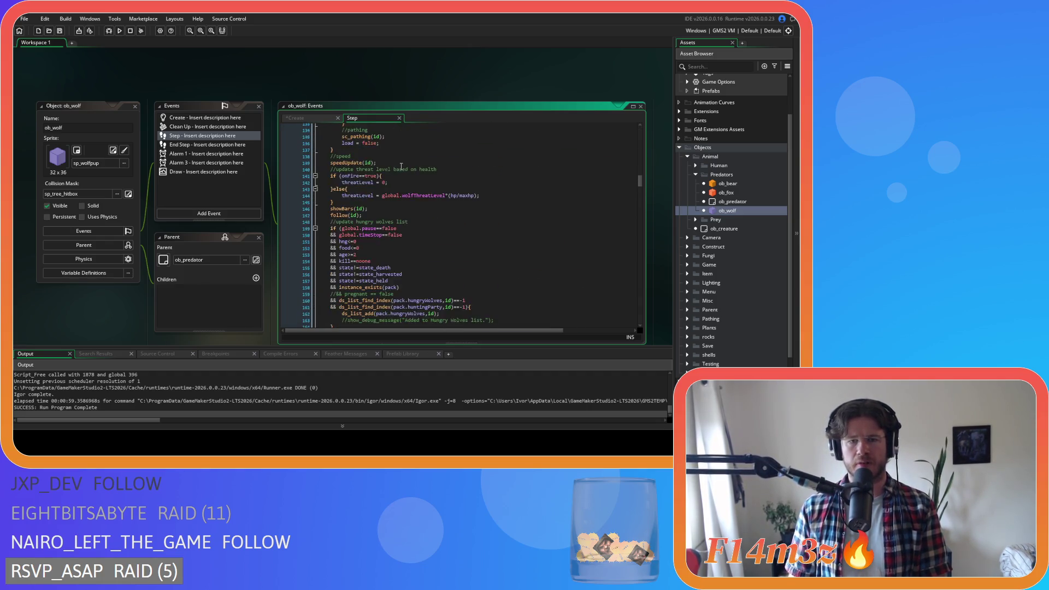
scroll(522, 217, up, 3)
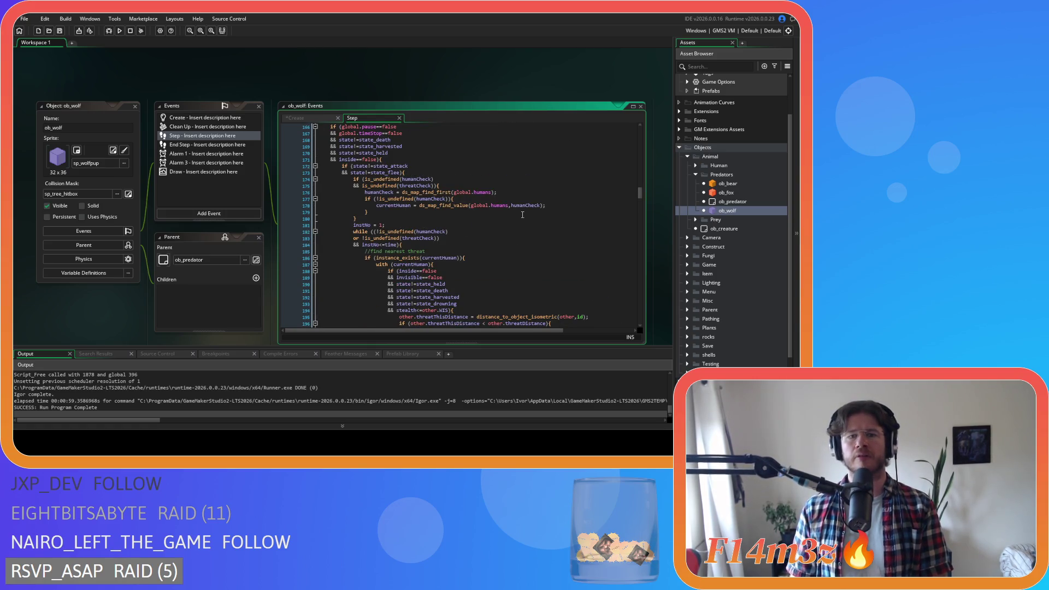
scroll(522, 215, down, 17)
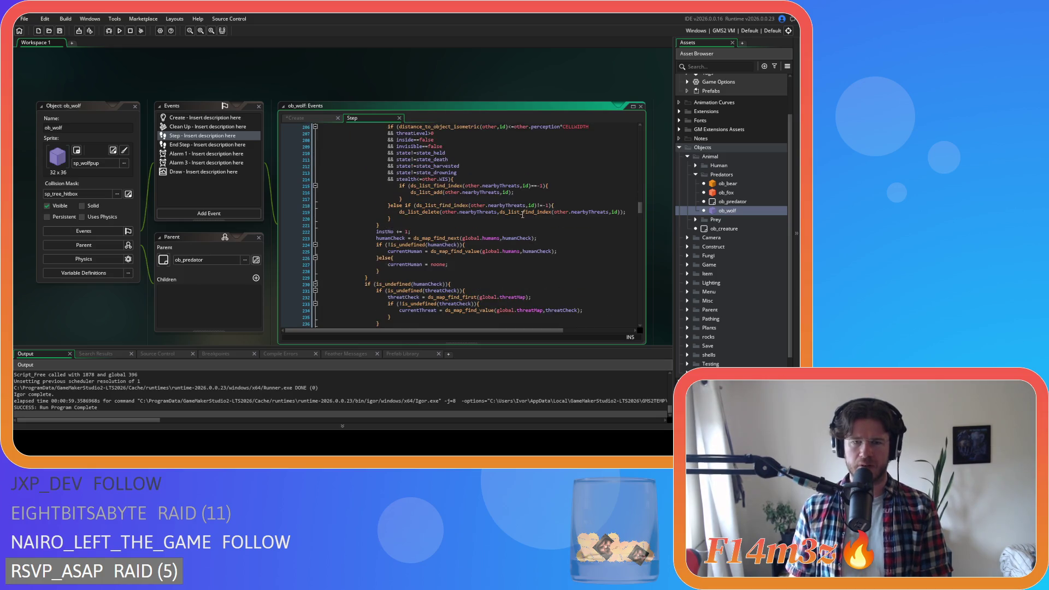
click(558, 255)
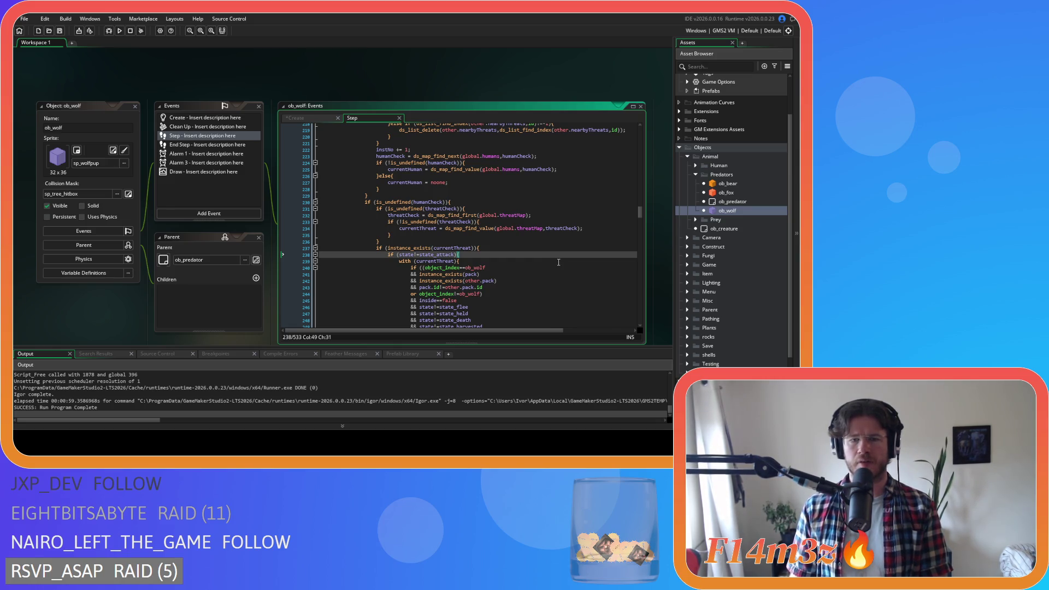
scroll(558, 262, down, 1)
scroll(491, 251, down, 2)
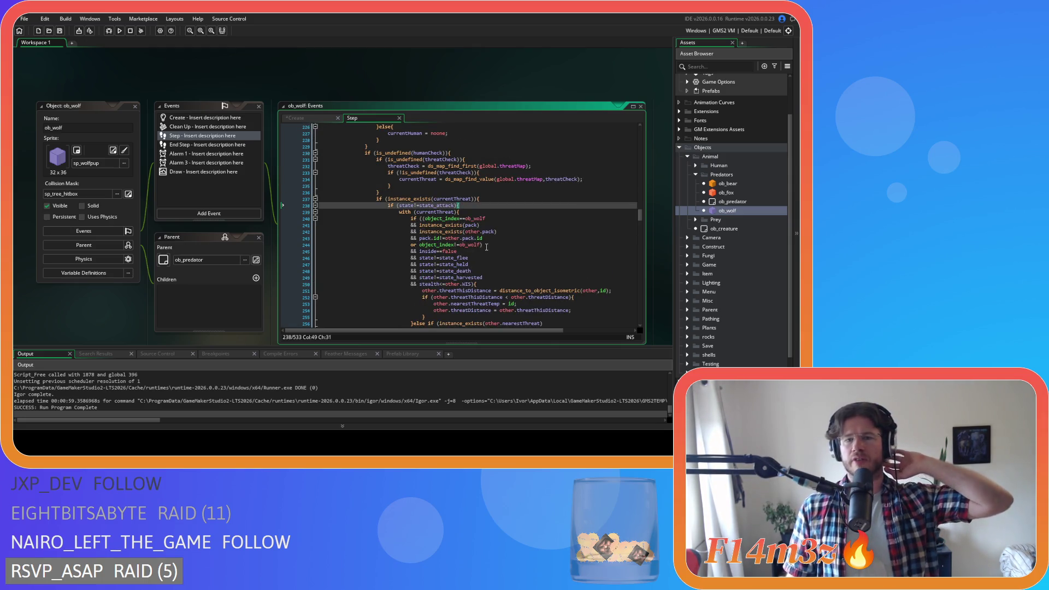
scroll(486, 248, down, 4)
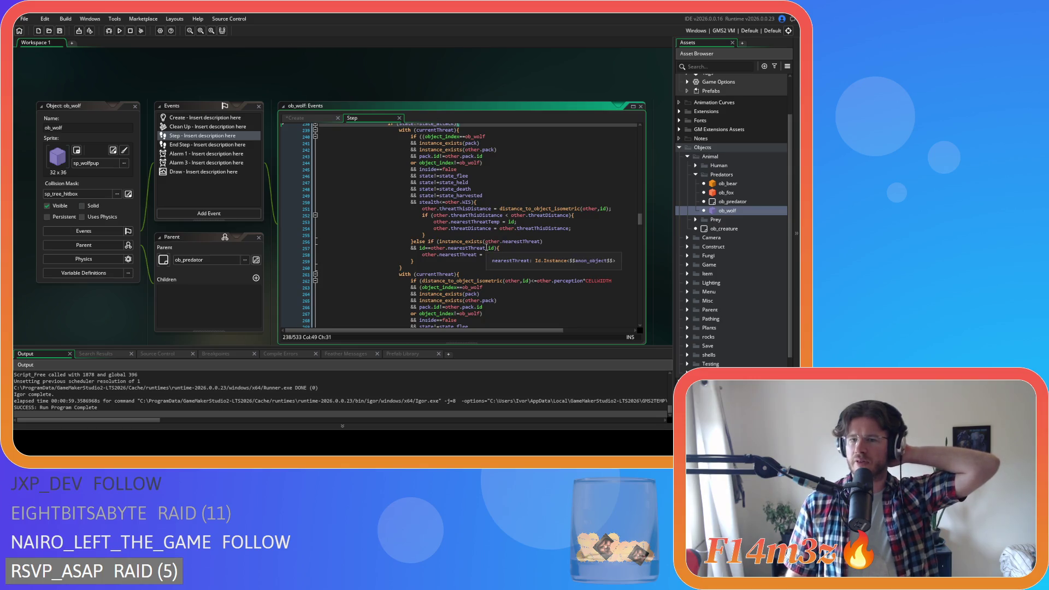
scroll(543, 250, down, 3)
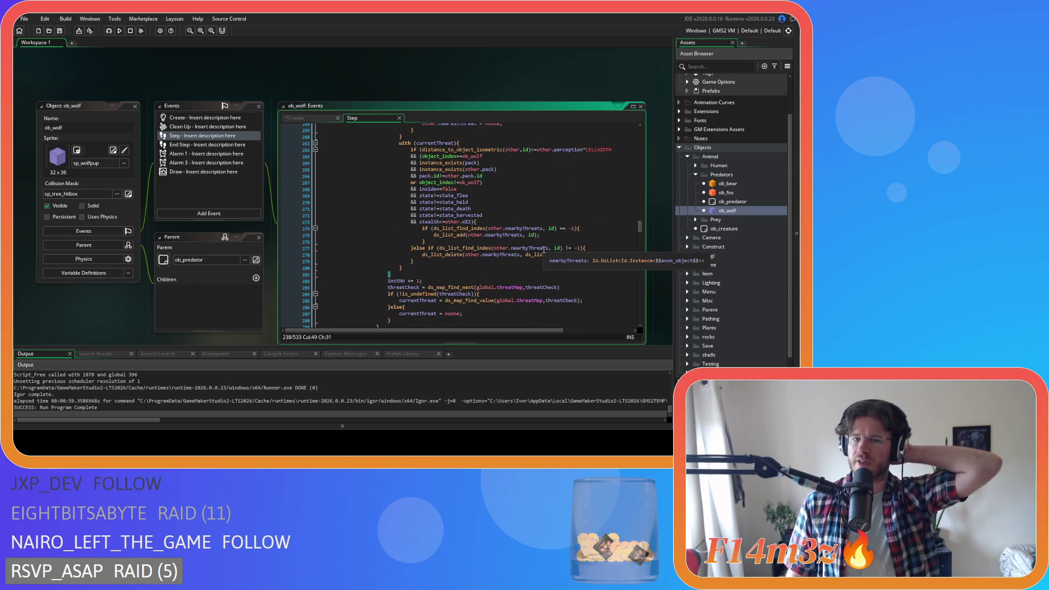
scroll(543, 250, up, 6)
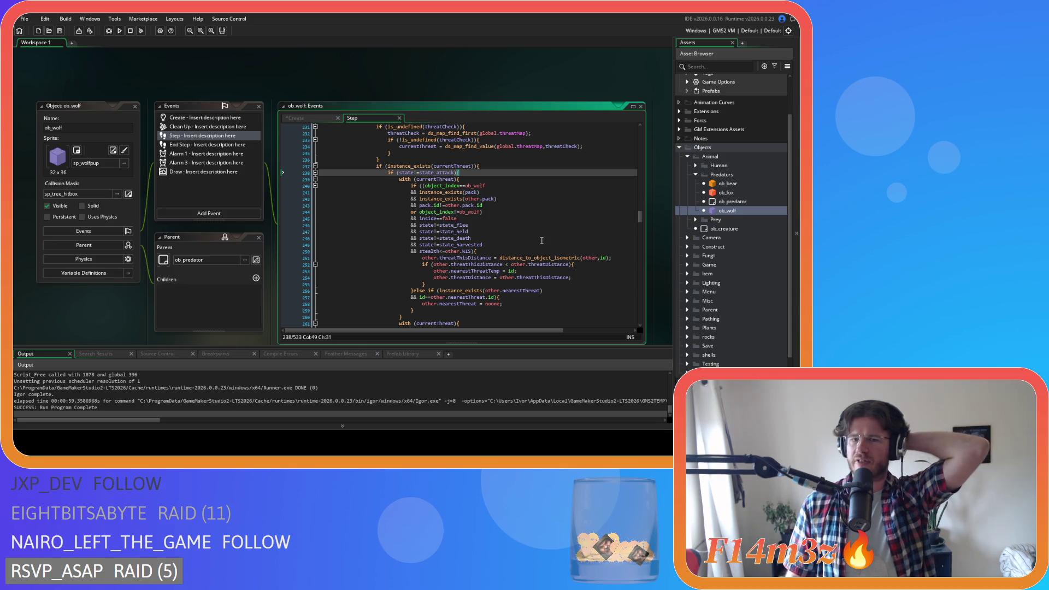
scroll(541, 240, up, 18)
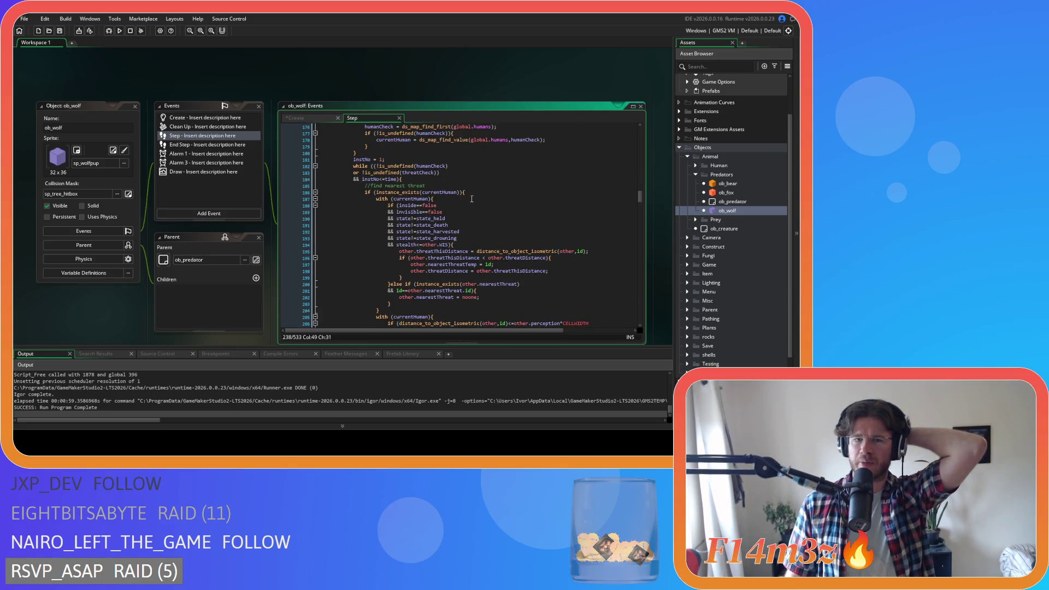
scroll(471, 198, up, 5)
click(428, 204)
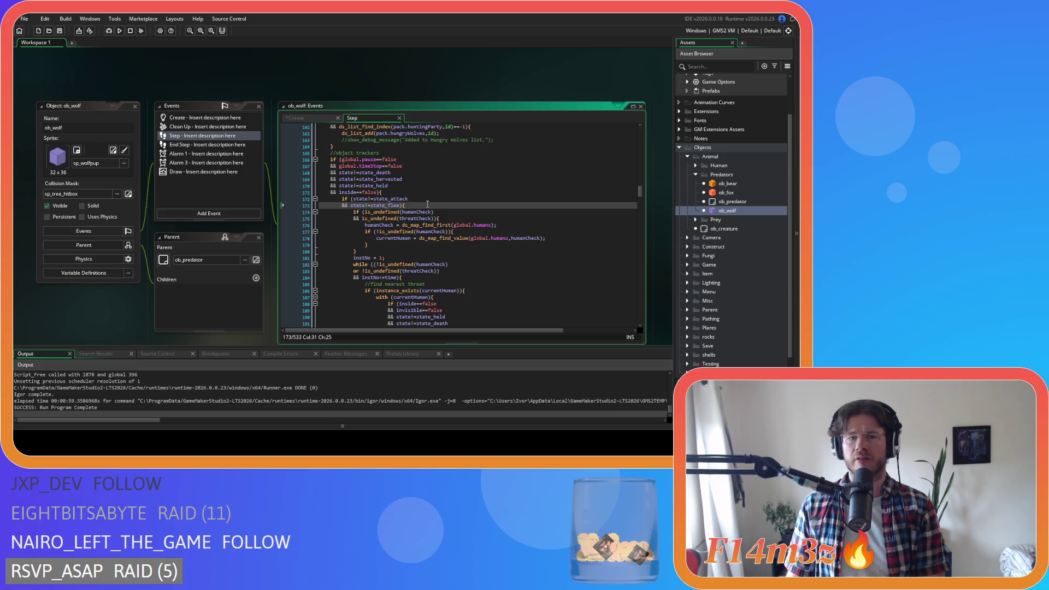
scroll(428, 204, down, 20)
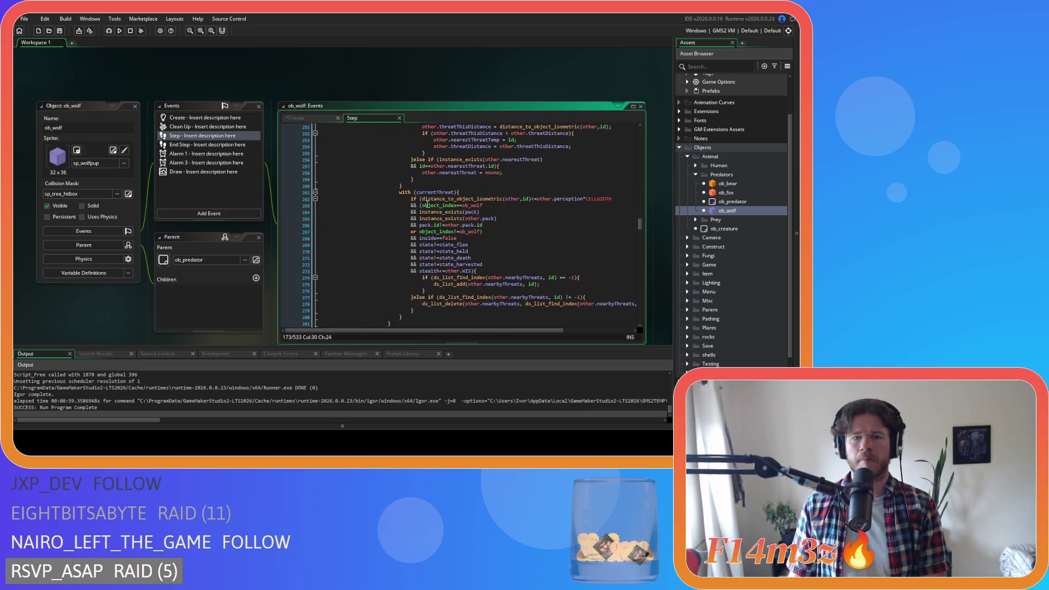
scroll(427, 203, down, 20)
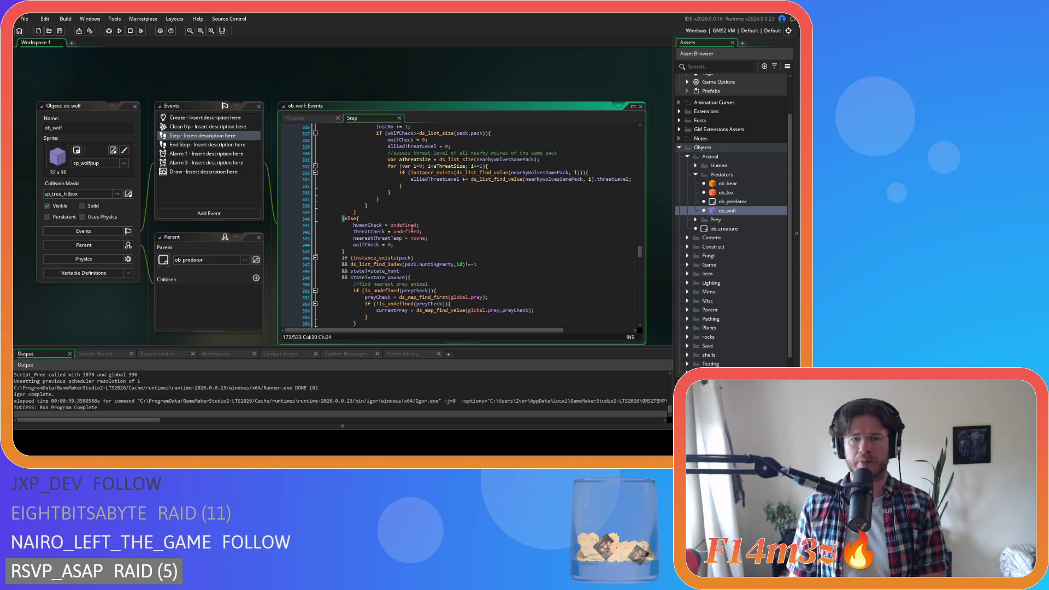
scroll(411, 229, up, 20)
scroll(414, 226, up, 14)
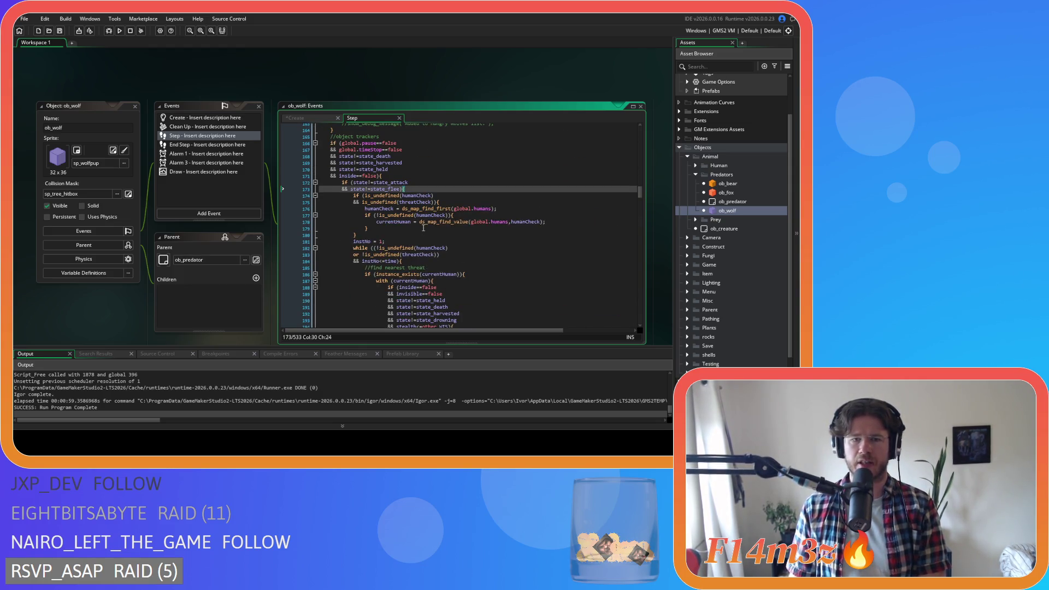
scroll(423, 227, down, 6)
scroll(481, 242, up, 4)
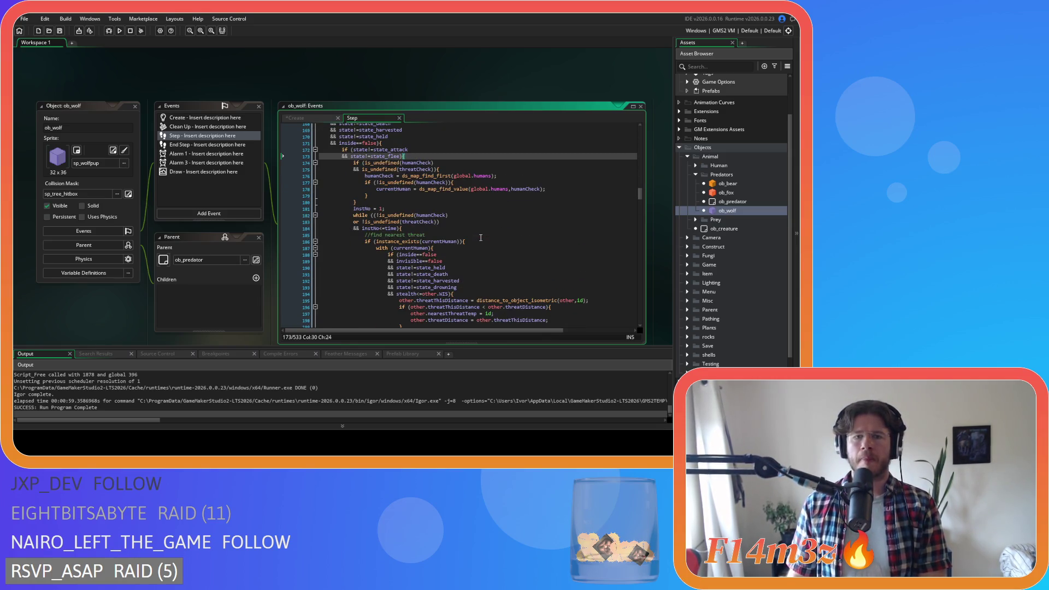
scroll(481, 238, down, 19)
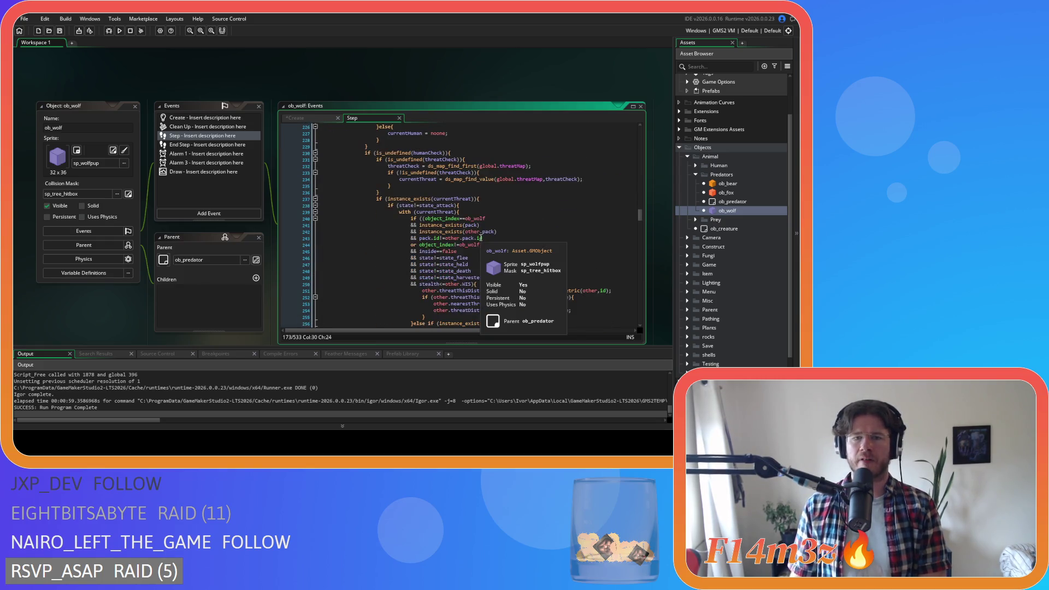
click(484, 205)
scroll(503, 238, down, 13)
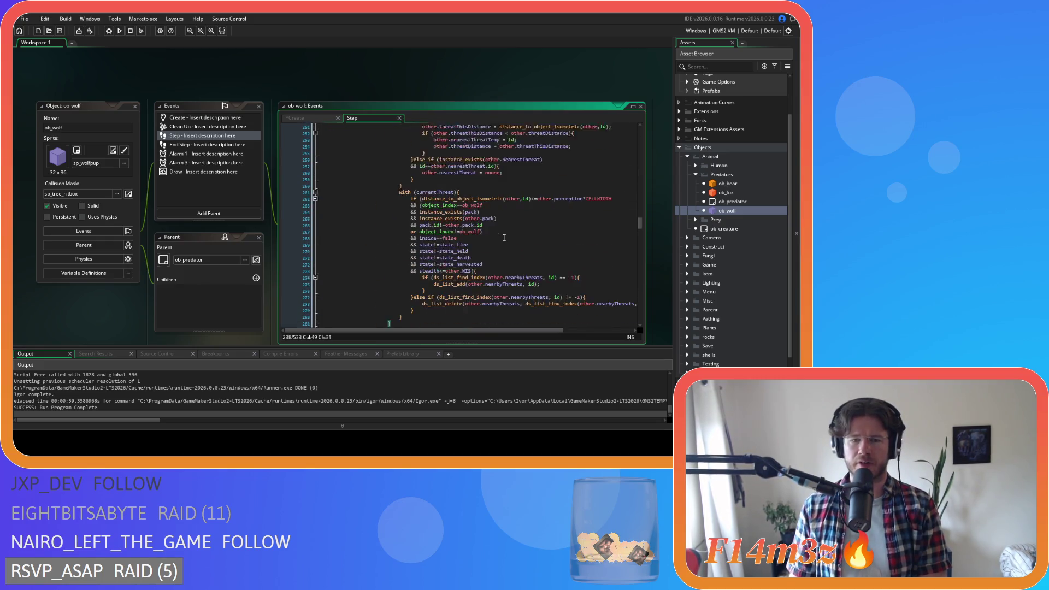
scroll(504, 237, up, 13)
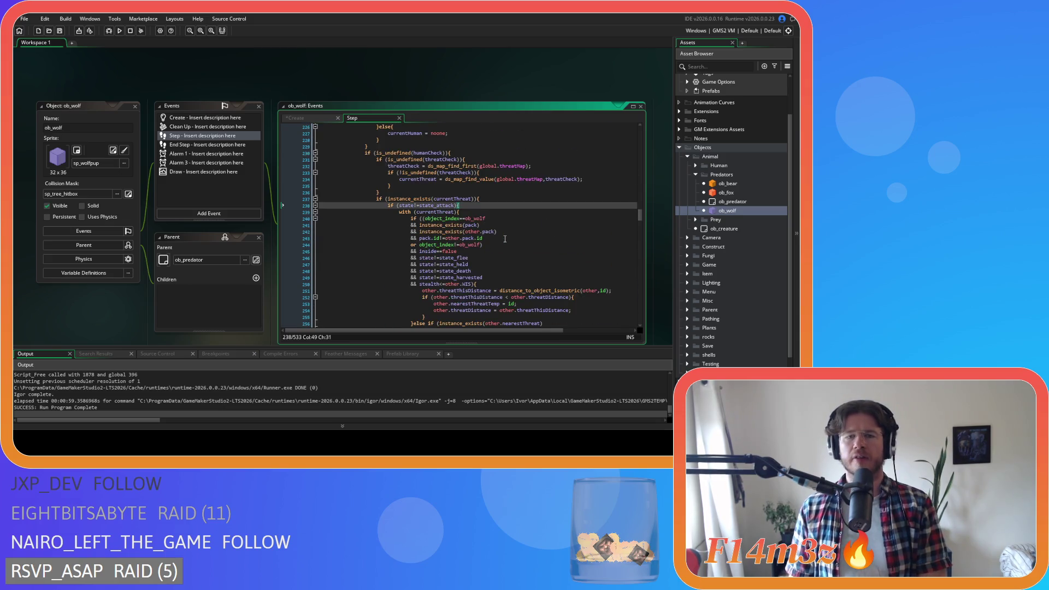
scroll(505, 239, up, 14)
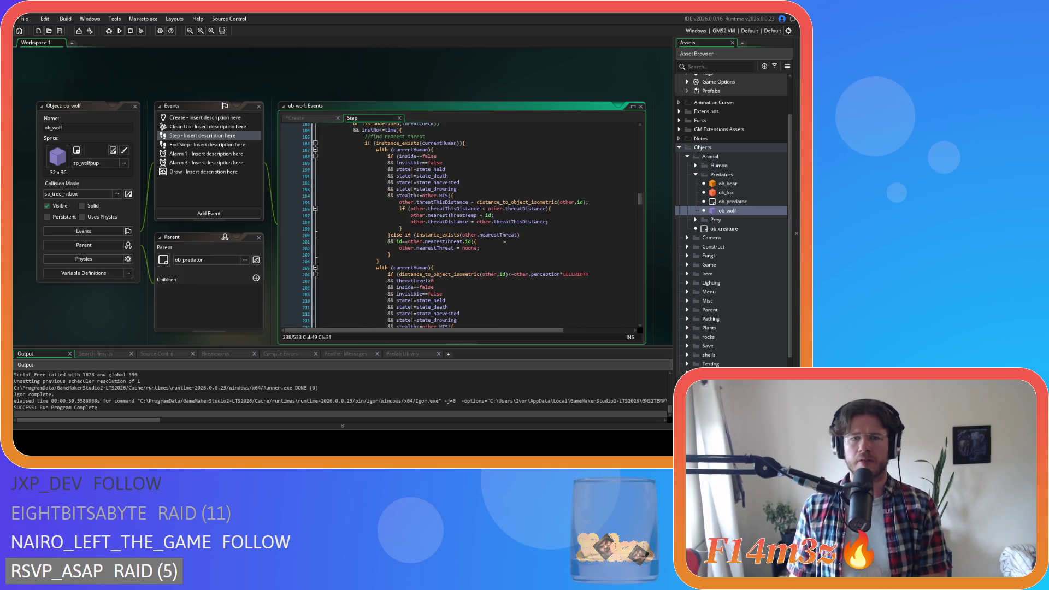
scroll(505, 239, down, 16)
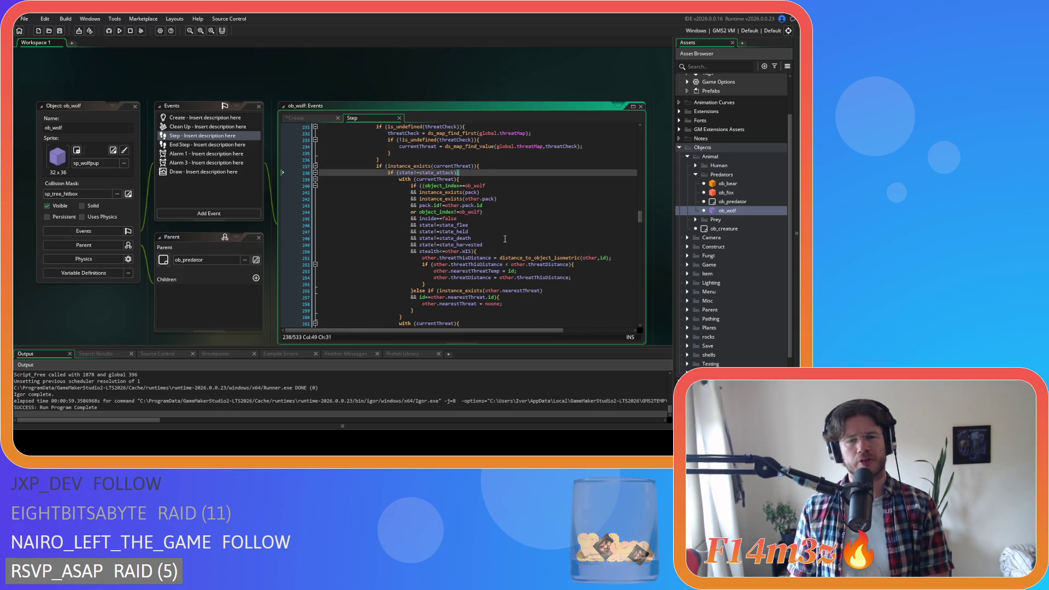